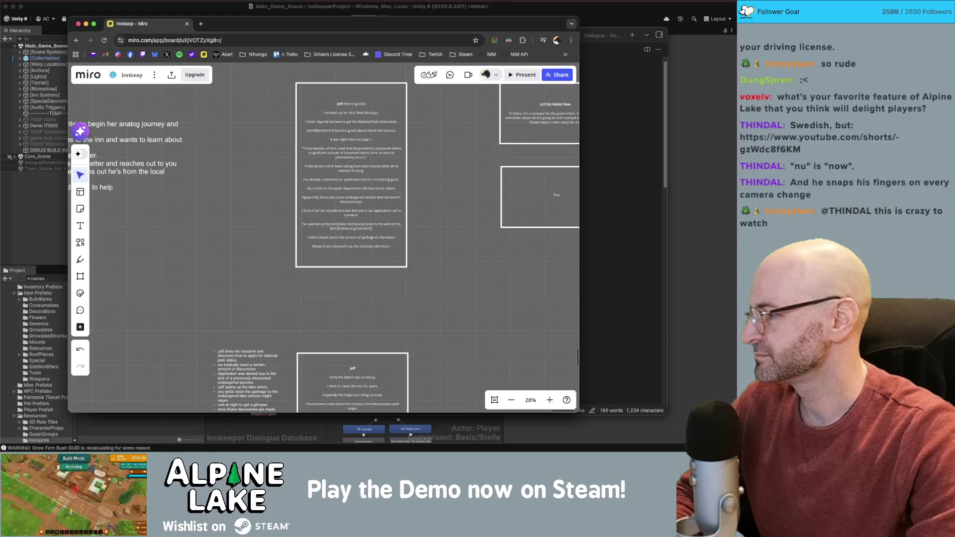
Leave the Innkeep Miro board and play the Melodifestivalen control-room Short in another tab.
key(super+Tab)
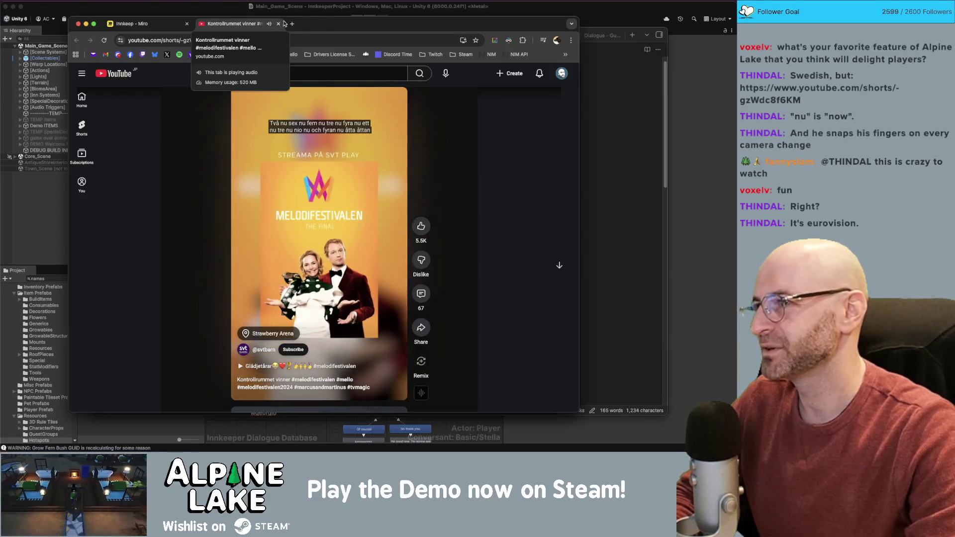
Return from the Melodifestivalen Short to the Innkeep Miro board tab.
key(ctrl+shift+Tab)
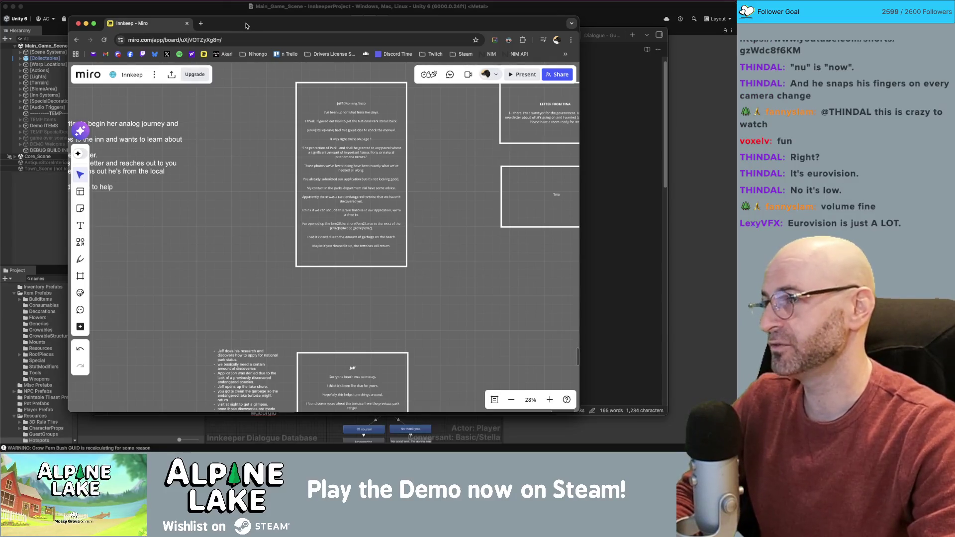
Pan the Miro canvas until the 'Application For Success' title shows above the Jeff and Tina cards.
drag(246, 25, 243, 24)
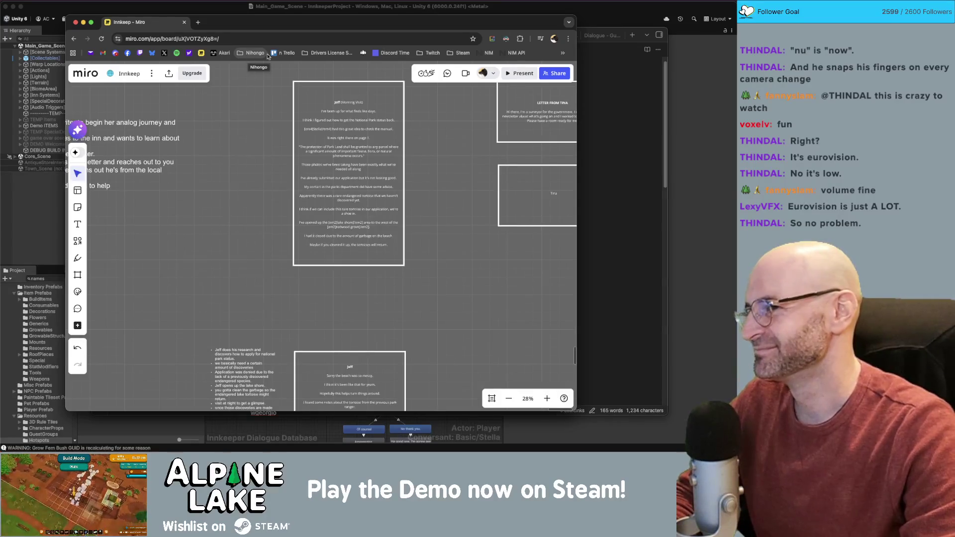
scroll(460, 257, down, 3)
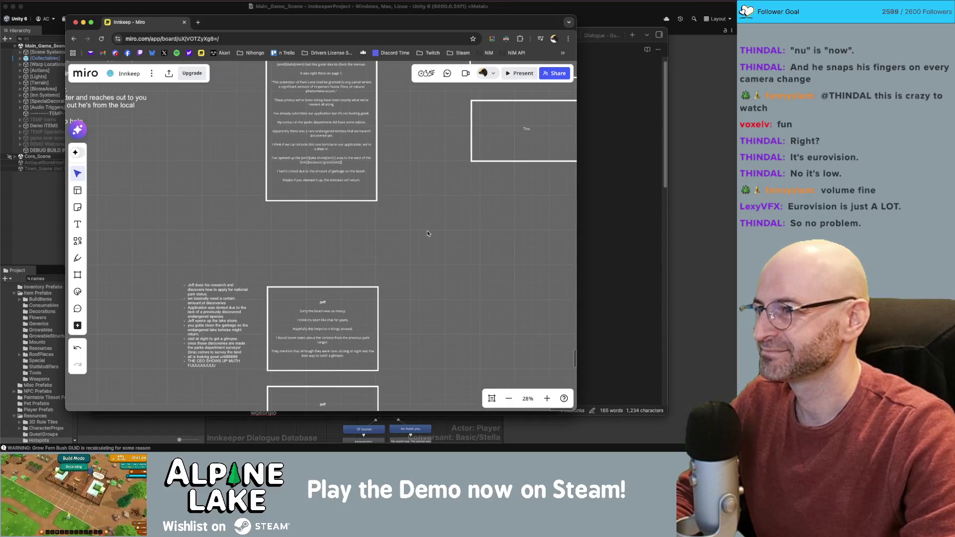
drag(427, 233, 418, 316)
scroll(432, 274, up, 1)
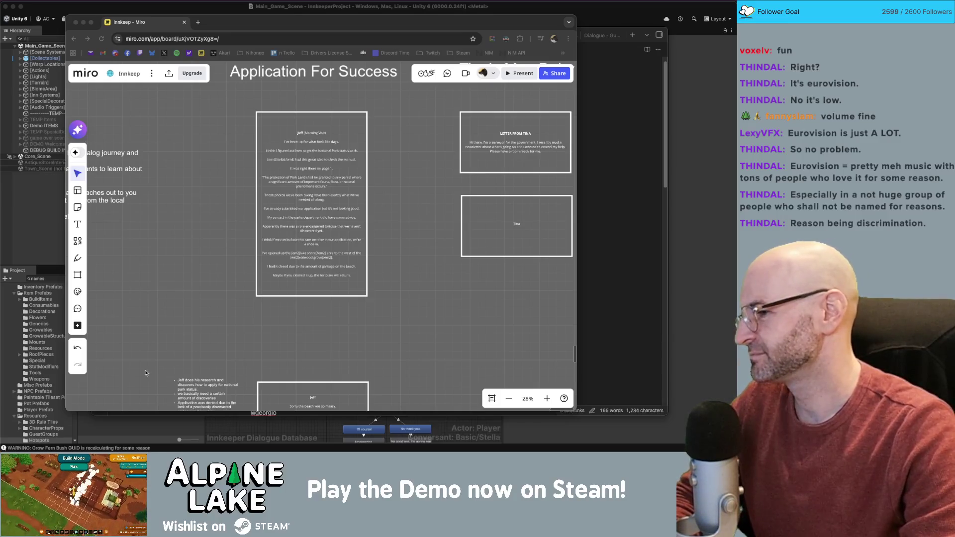
click(180, 326)
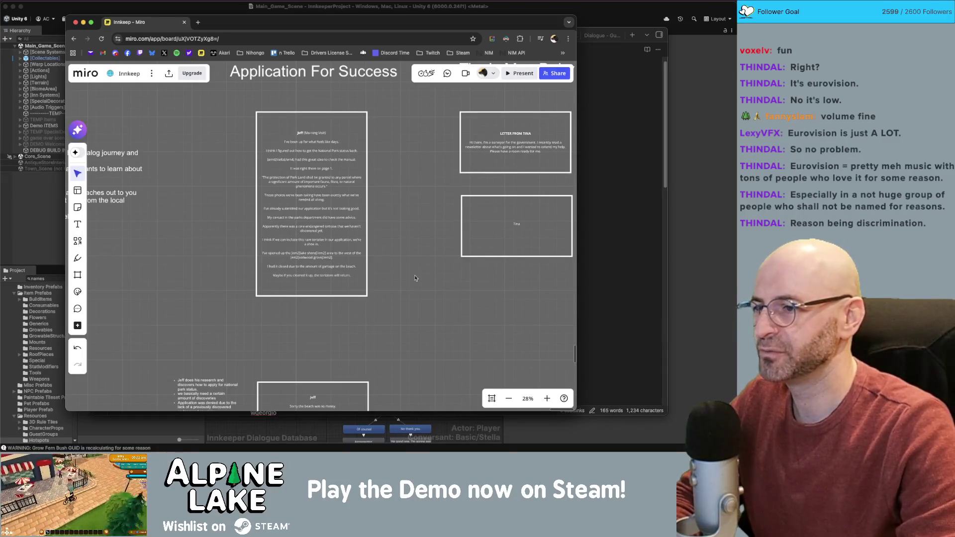
Move the middle Jeff card up directly beneath the top Jeff card.
scroll(410, 294, down, 3)
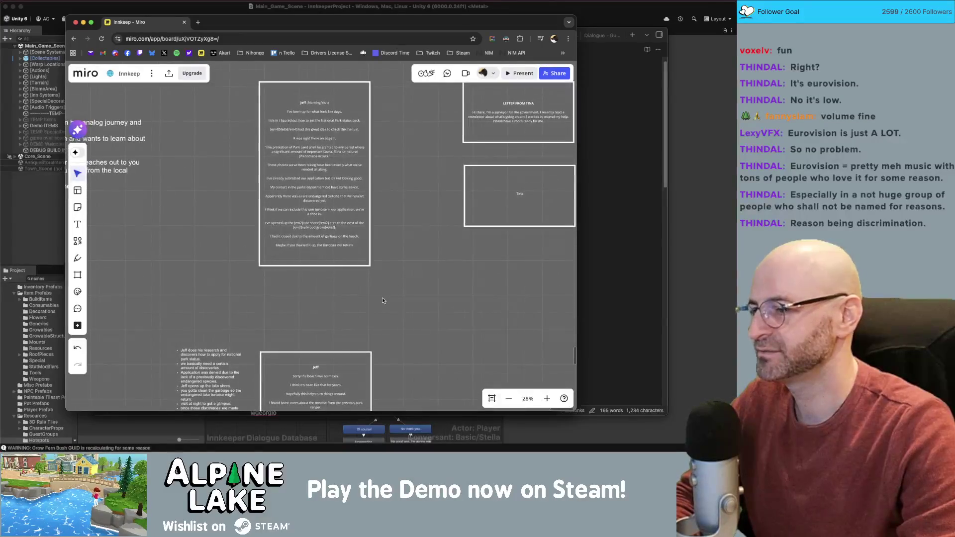
scroll(382, 300, down, 5)
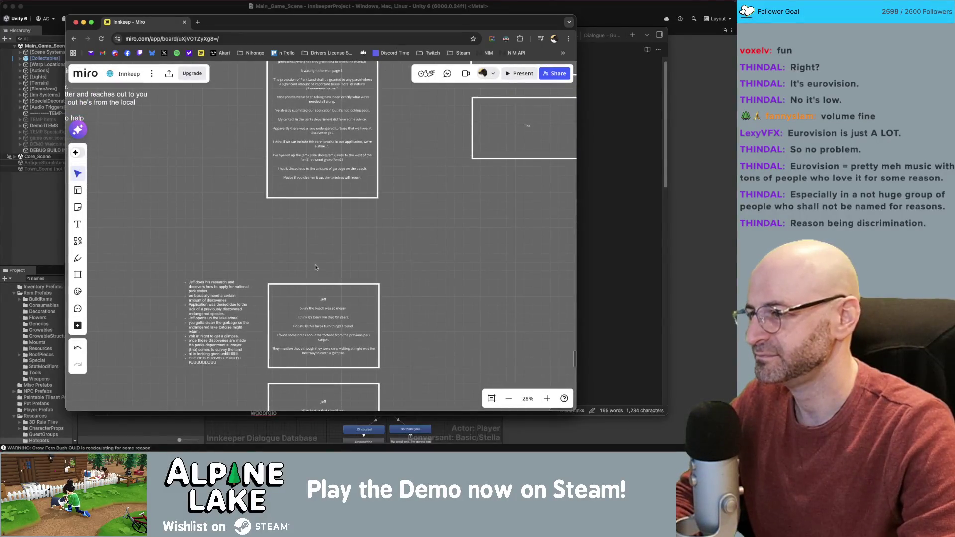
drag(315, 267, 328, 195)
mouse_move(422, 160)
mouse_down()
mouse_move(410, 304)
mouse_move(403, 243)
mouse_up()
scroll(369, 243, up, 3)
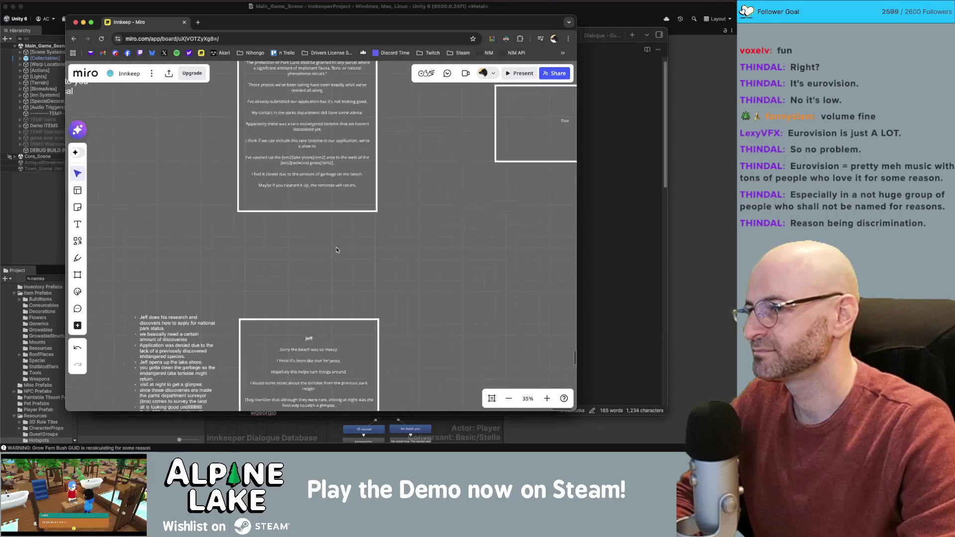
scroll(350, 251, up, 1)
scroll(362, 200, down, 3)
scroll(420, 222, down, 2)
scroll(428, 216, up, 1)
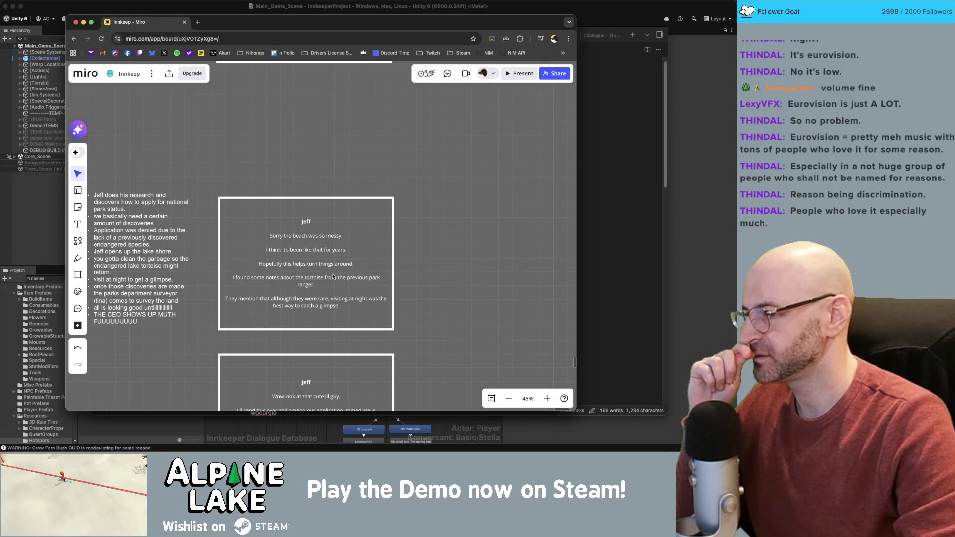
scroll(462, 279, down, 5)
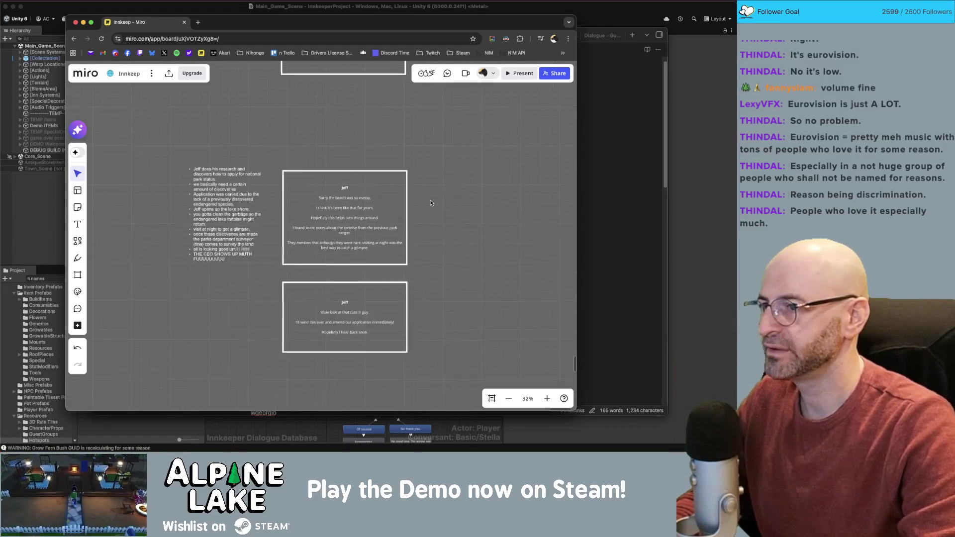
drag(351, 266, 341, 187)
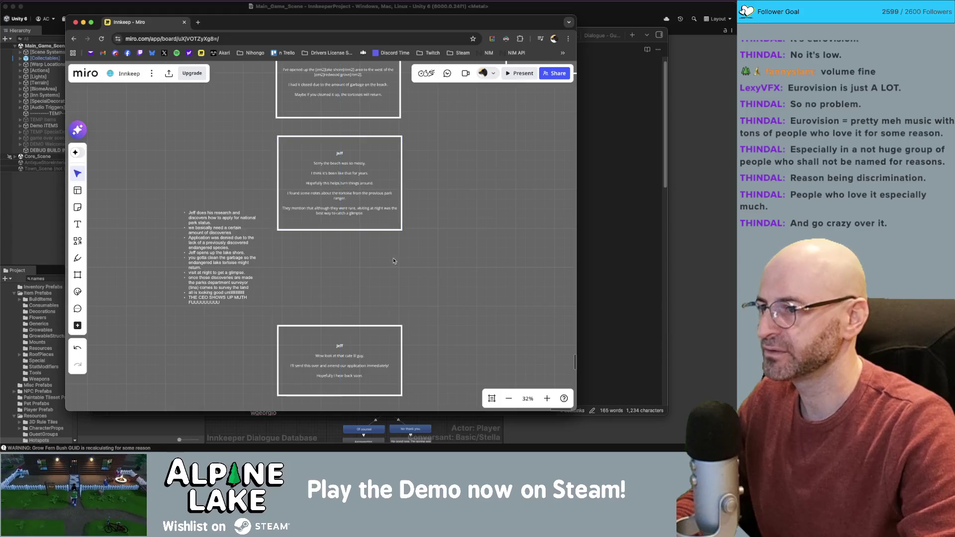
Move the bottom Jeff card up beneath the tortoise-notes card above it.
scroll(356, 300, down, 2)
scroll(348, 293, up, 3)
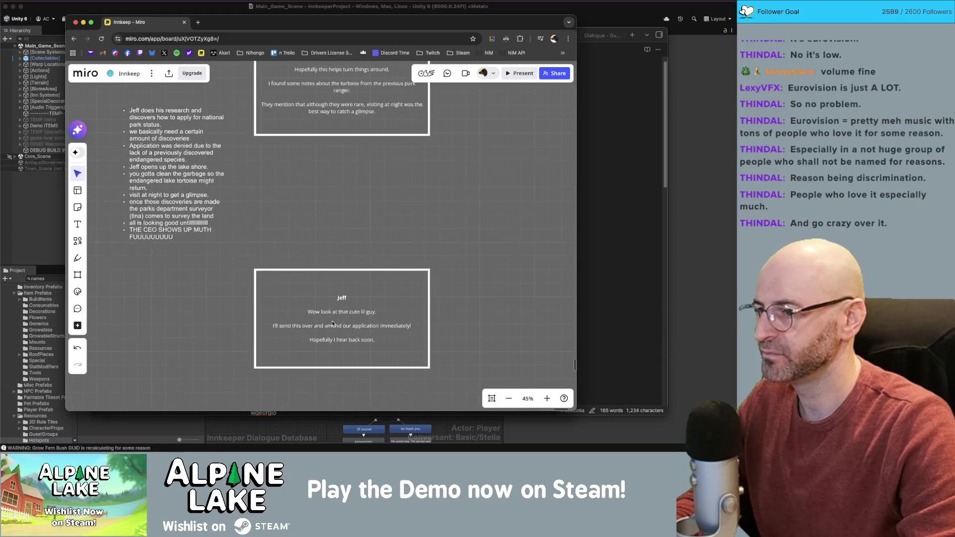
click(340, 291)
drag(340, 291, 341, 214)
click(464, 180)
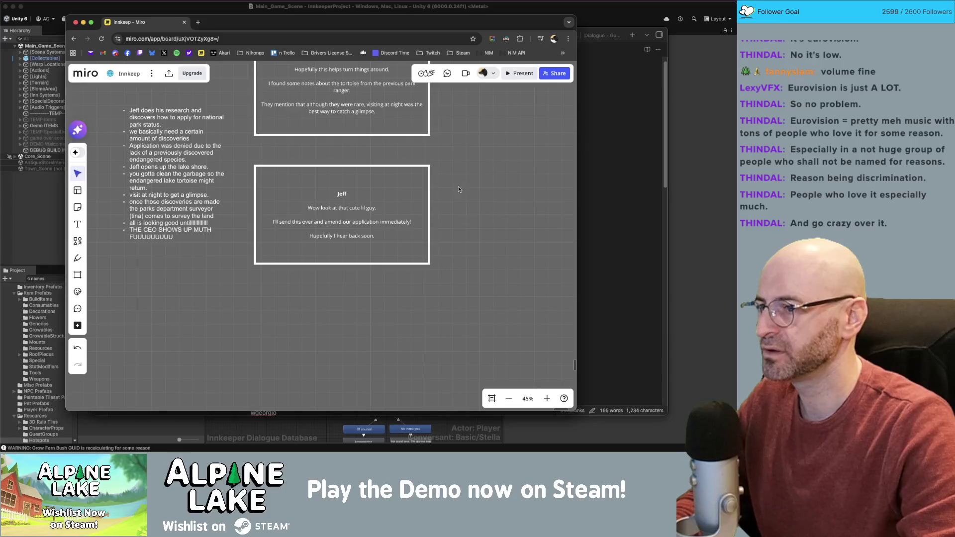
scroll(413, 227, right, 1)
scroll(398, 224, right, 1)
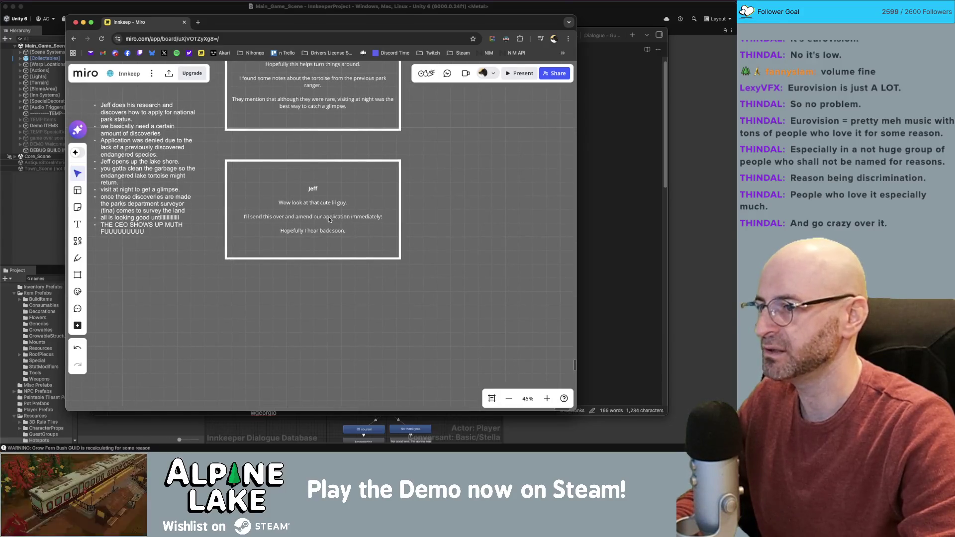
Duplicate the last Jeff card so a copy sits beside the original.
click(292, 223)
key(ctrl+d)
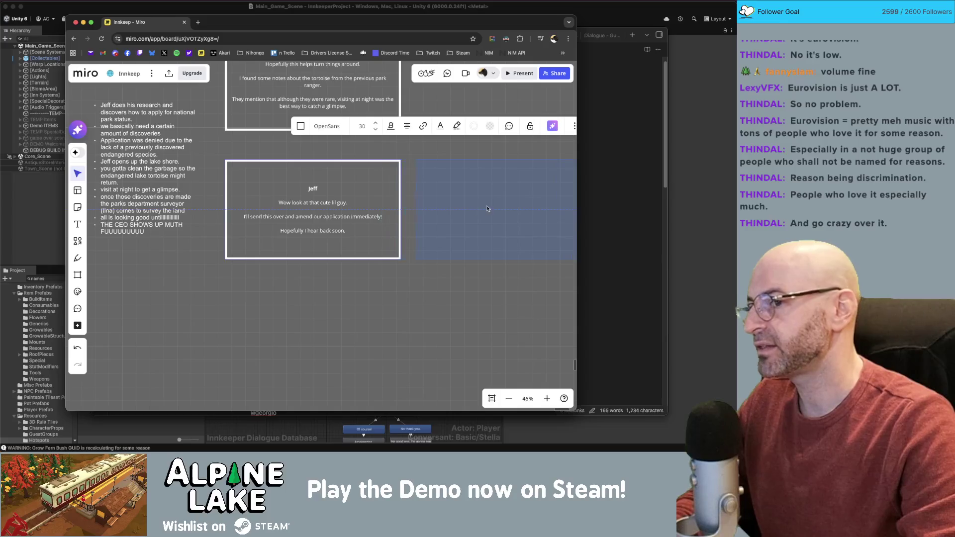
scroll(468, 234, down, 2)
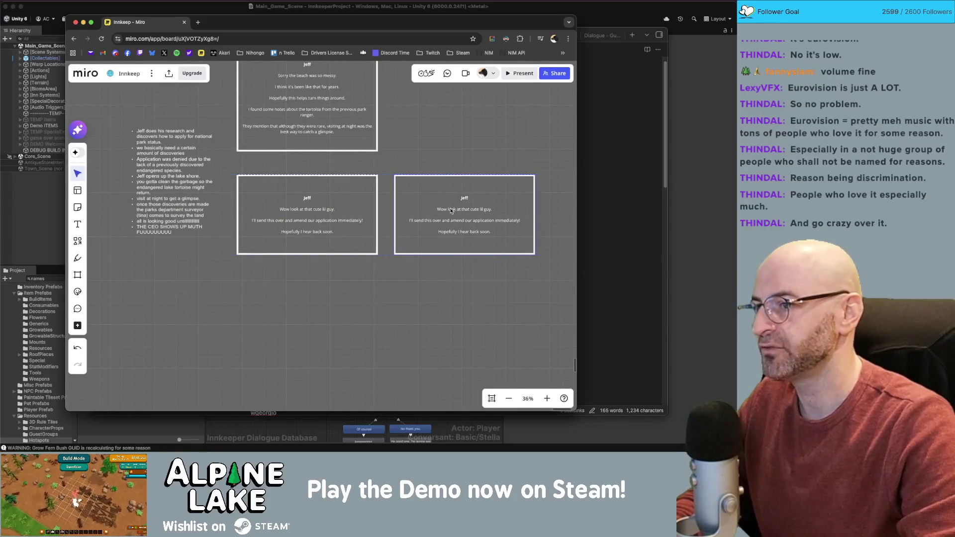
Replace the copy's last lines with 'I think if you can discover at least 15 animals in addition to this tortoise, we should be golden.'.
double_click(485, 224)
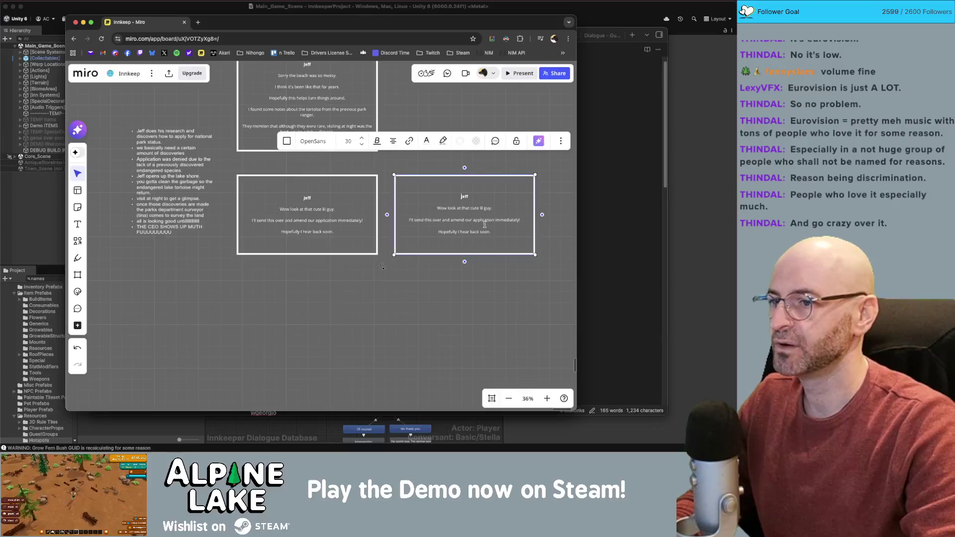
drag(504, 234, 410, 220)
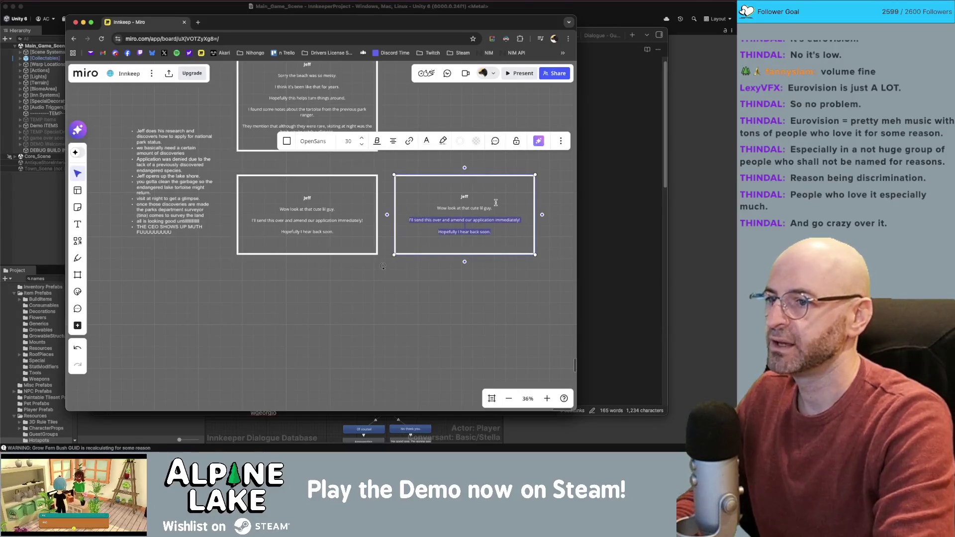
text(I think if you can disc)
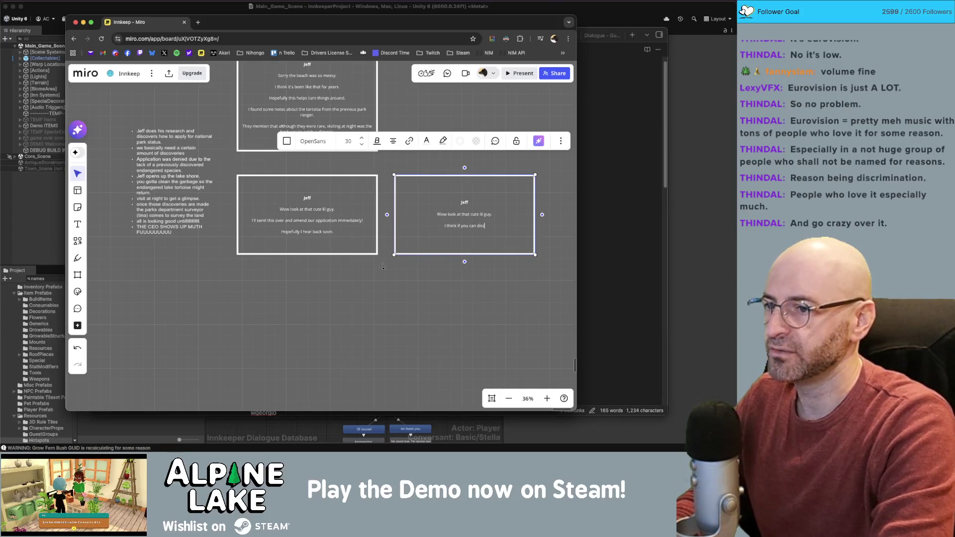
text(over at least 15 min)
key(BackSpace)
key(BackSpace)
key(BackSpace)
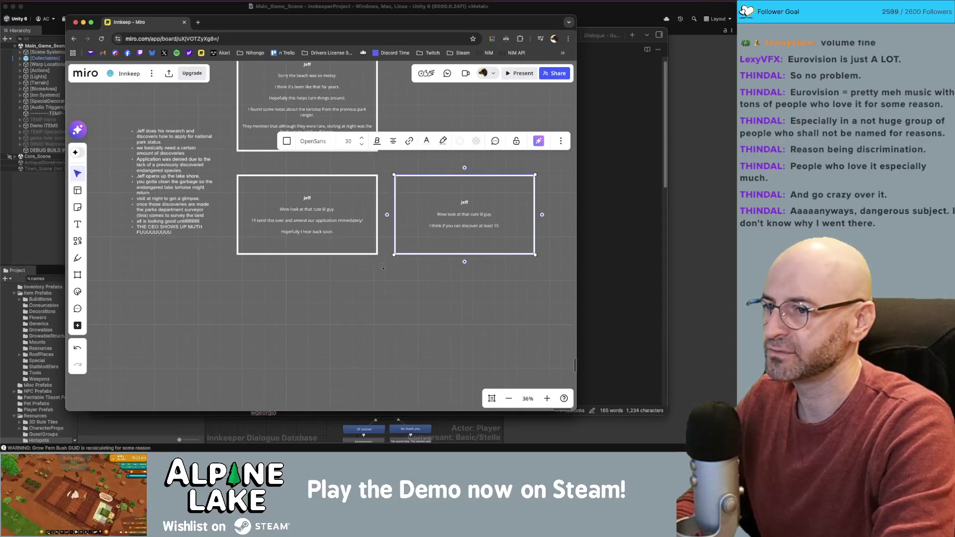
text(animals)
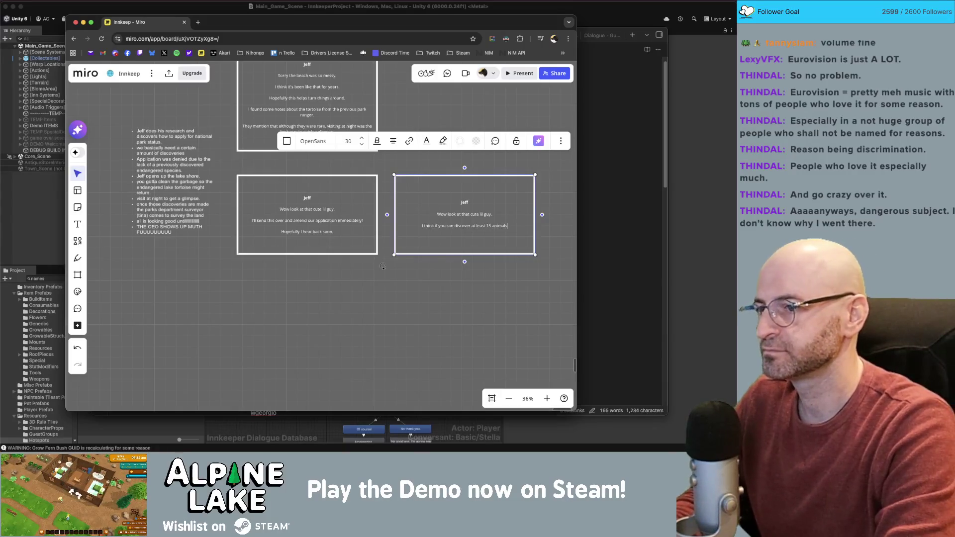
text( in addition to t)
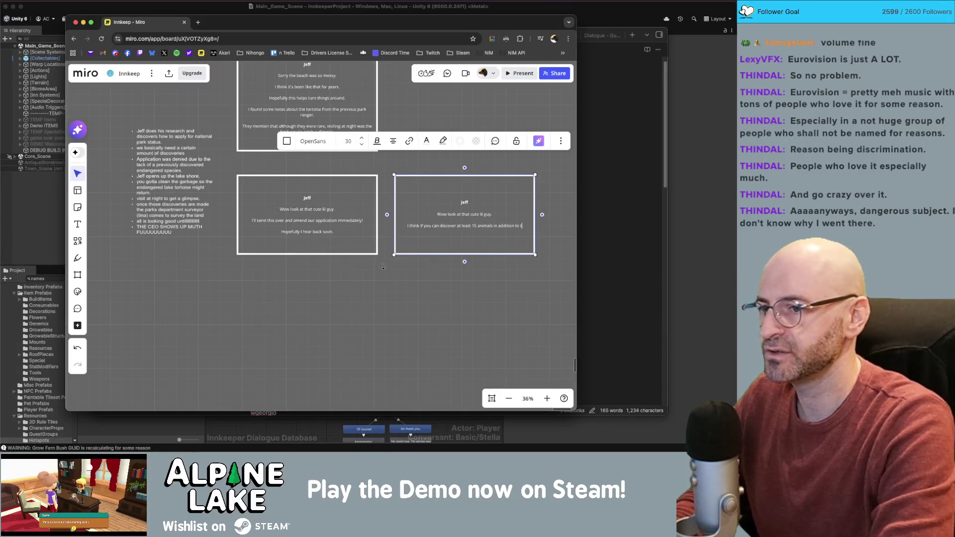
text(his tortoise,)
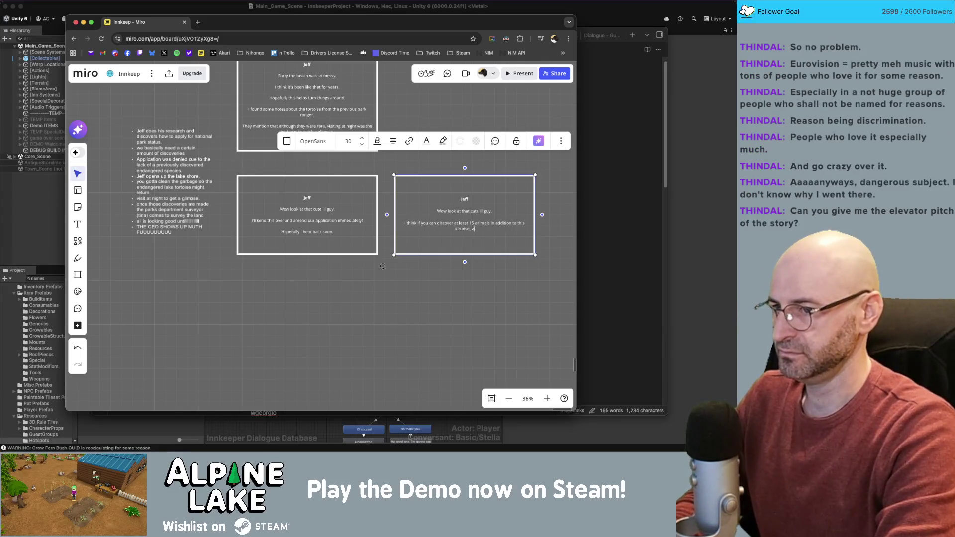
text( we should be)
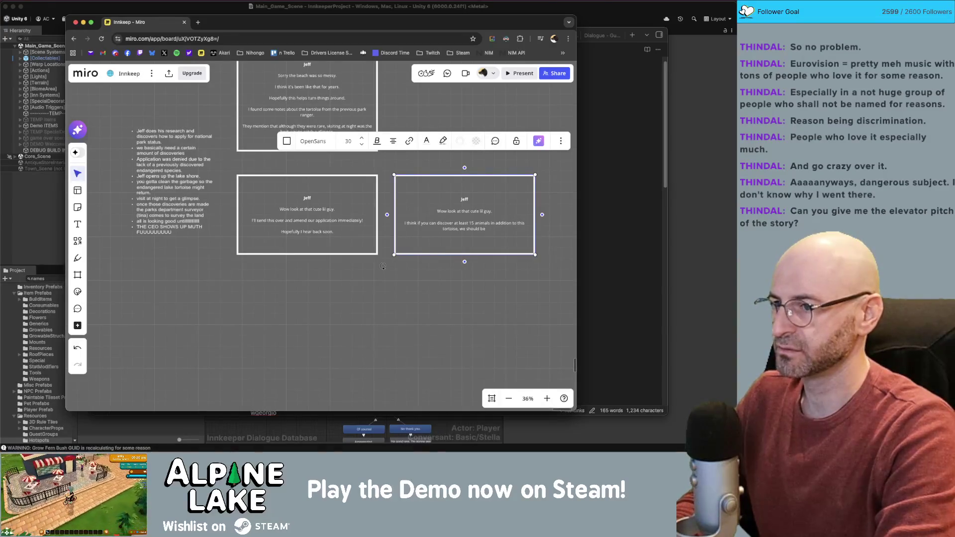
text( golden.)
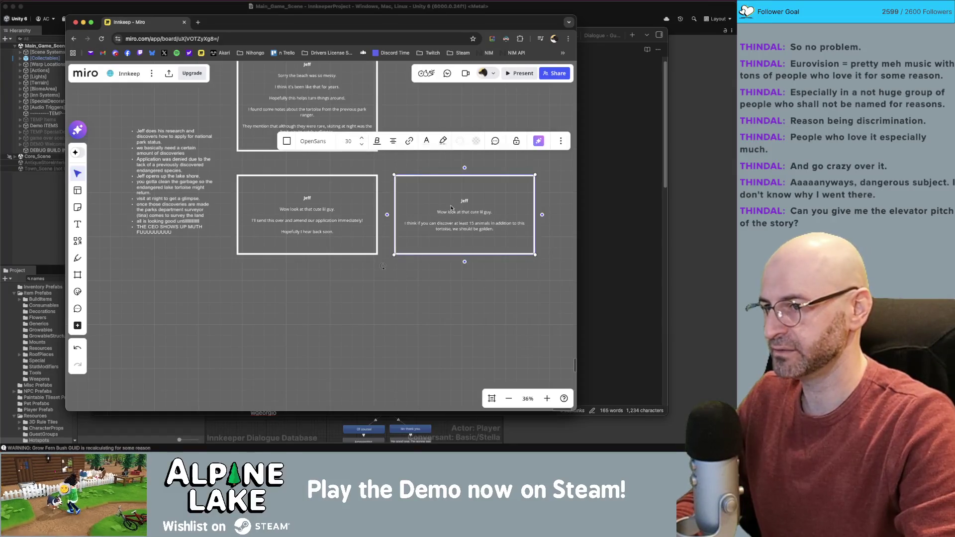
scroll(391, 283, down, 1)
scroll(391, 283, down, 3)
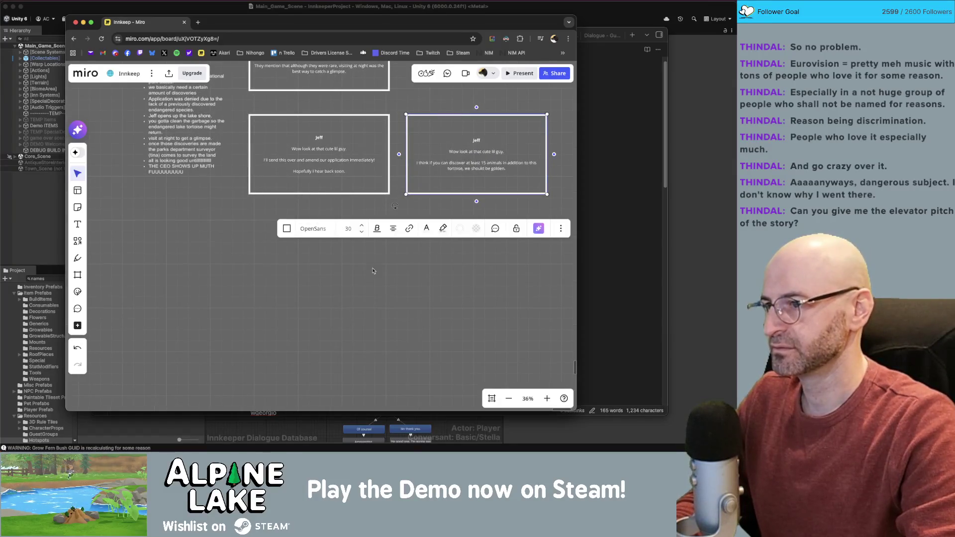
click(363, 305)
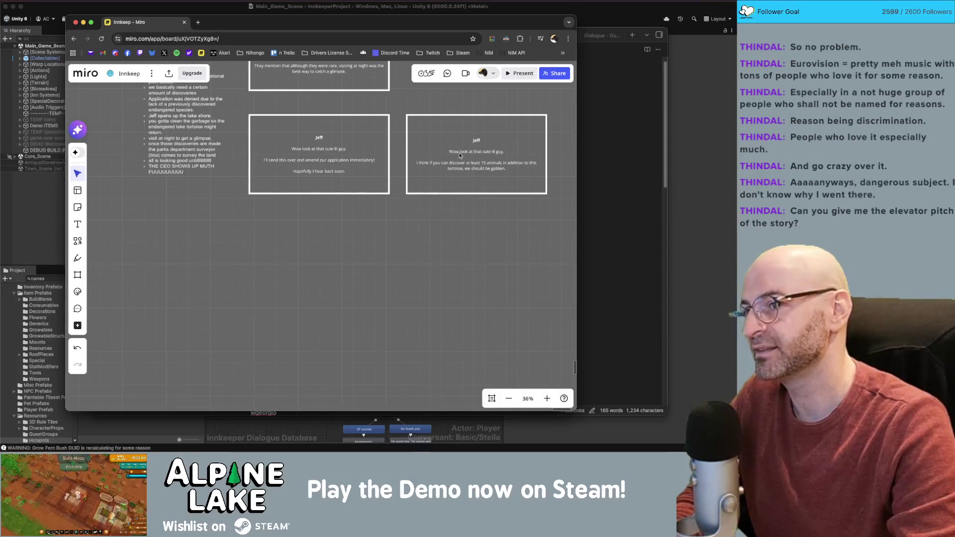
Move the bullet-list notes block further left on the board.
drag(420, 233, 391, 329)
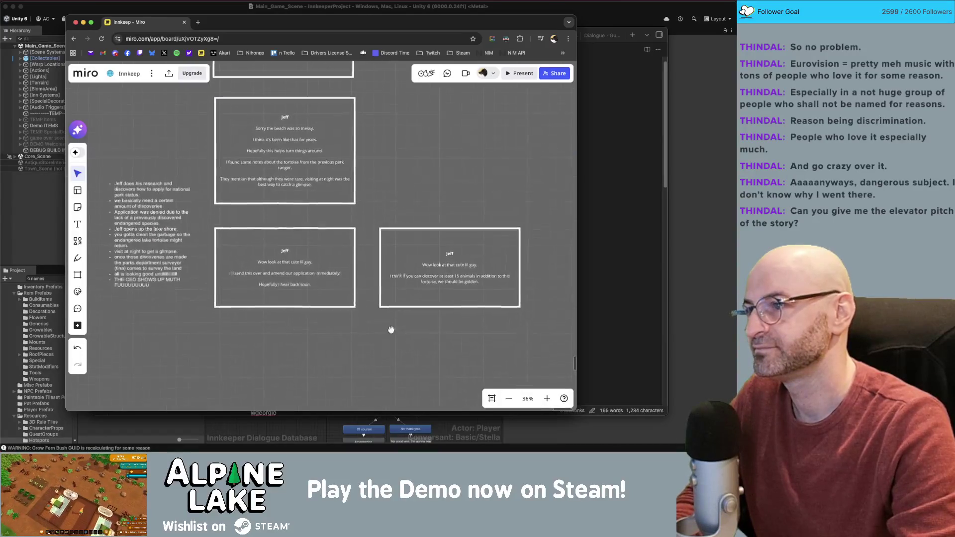
scroll(378, 248, left, 3)
click(256, 173)
drag(255, 174, 205, 176)
click(281, 241)
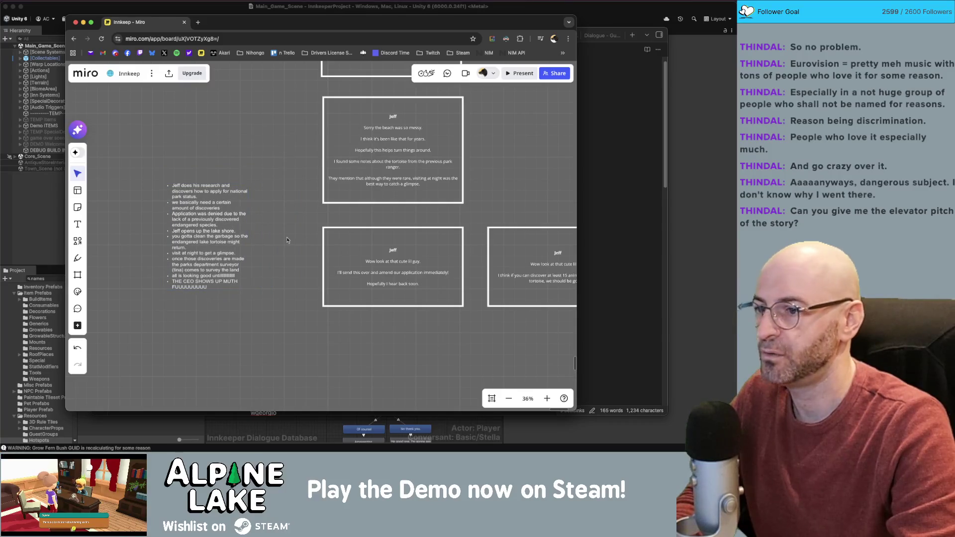
Select the two lower Jeff cards and place the bullet-list notes beside them.
mouse_move(312, 222)
mouse_down()
mouse_move(540, 300)
mouse_move(455, 277)
mouse_up()
click(297, 337)
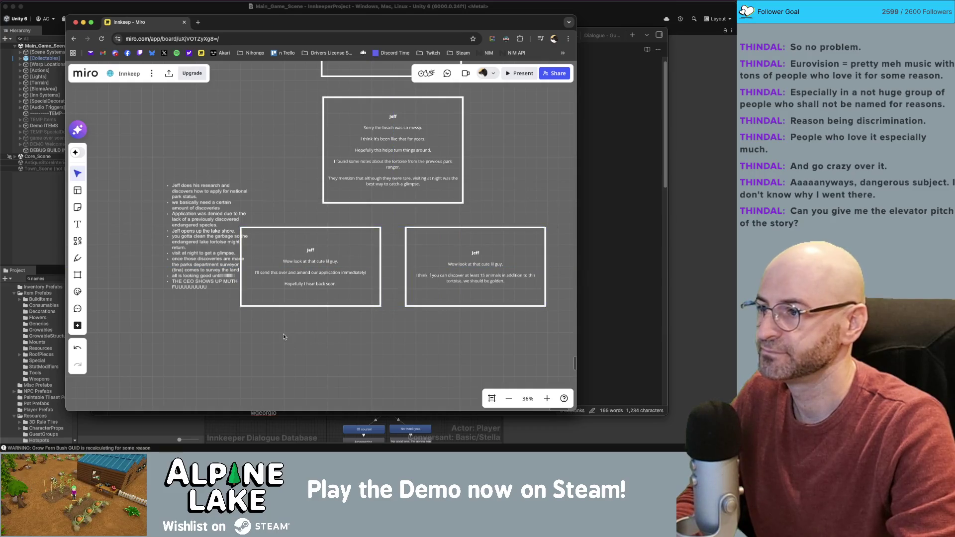
scroll(293, 328, left, 2)
mouse_move(214, 254)
mouse_down()
mouse_move(239, 160)
mouse_move(204, 253)
mouse_up()
scroll(371, 352, right, 2)
click(200, 288)
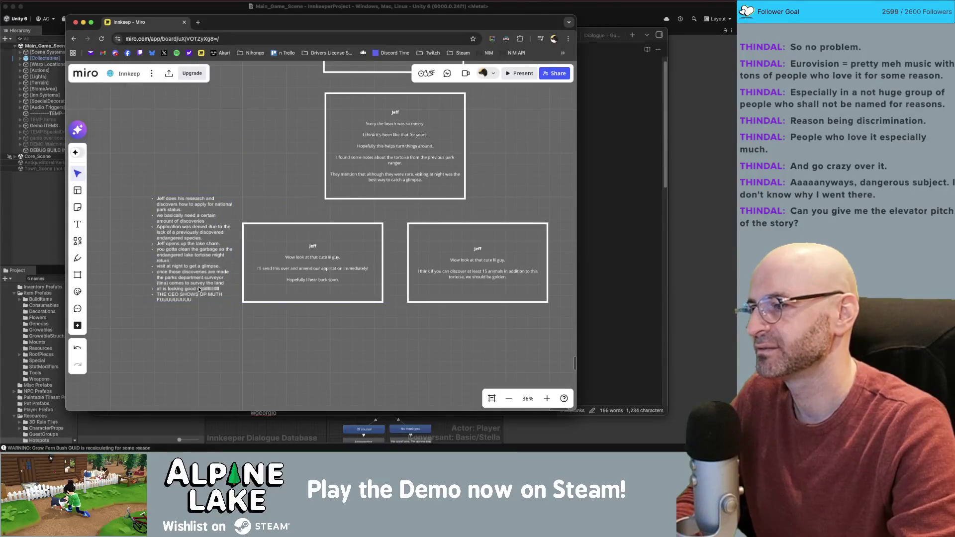
scroll(254, 244, down, 5)
scroll(252, 186, down, 2)
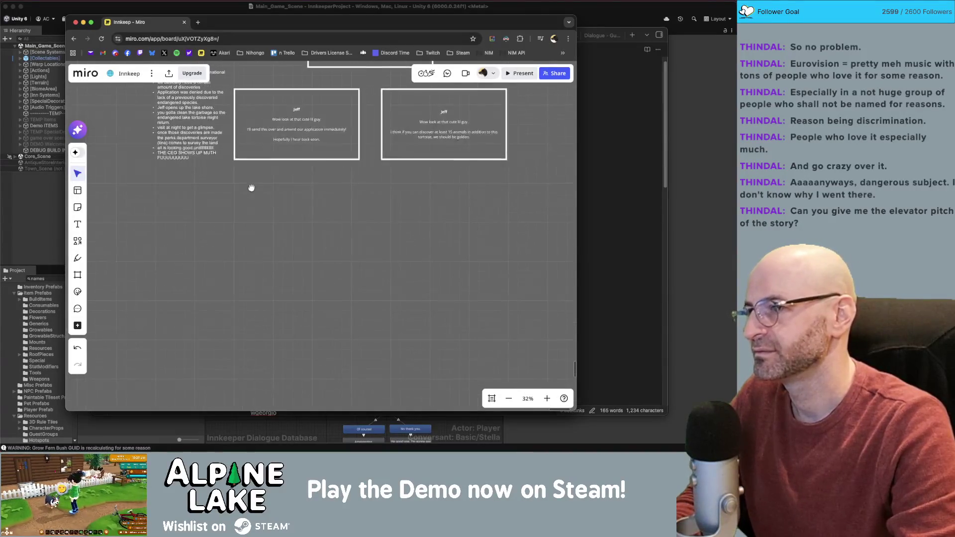
scroll(298, 282, up, 2)
scroll(298, 281, down, 8)
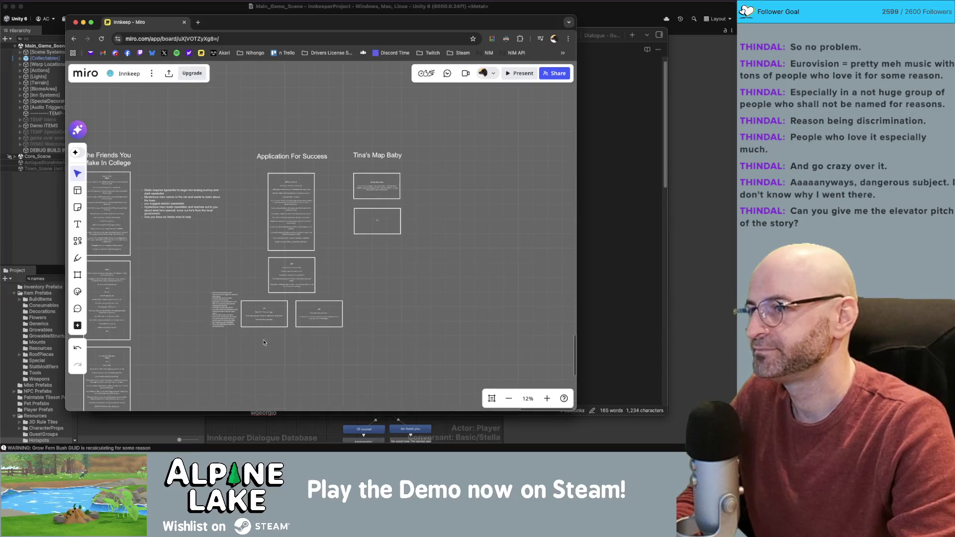
scroll(263, 340, down, 2)
scroll(299, 301, up, 5)
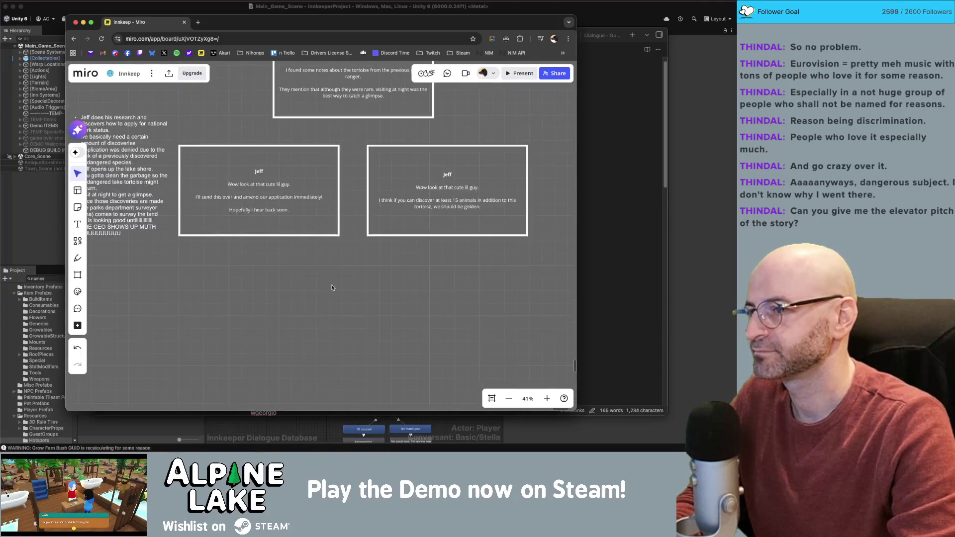
scroll(321, 289, right, 2)
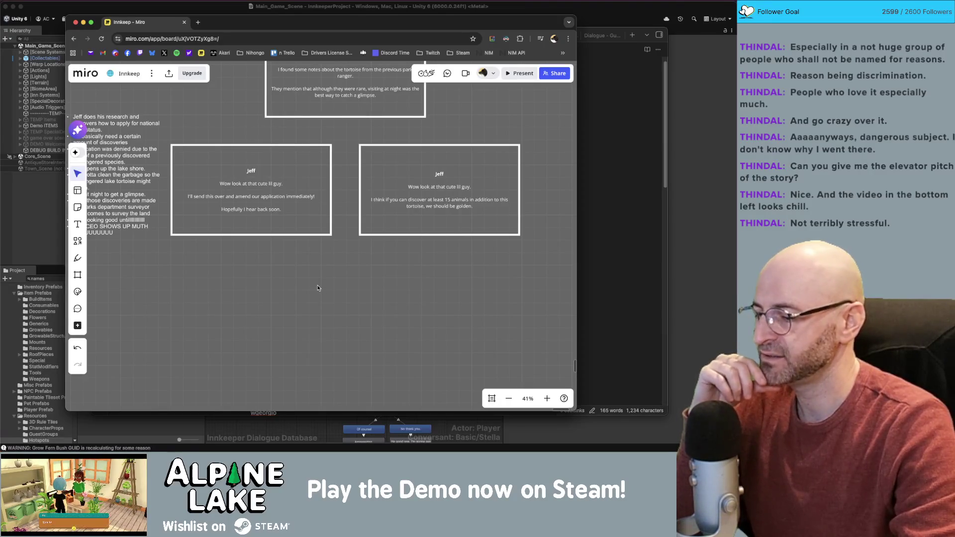
Drag the Tina's Map Baby title, Letter From Tina and Tina cards as one group to the right.
scroll(318, 288, up, 2)
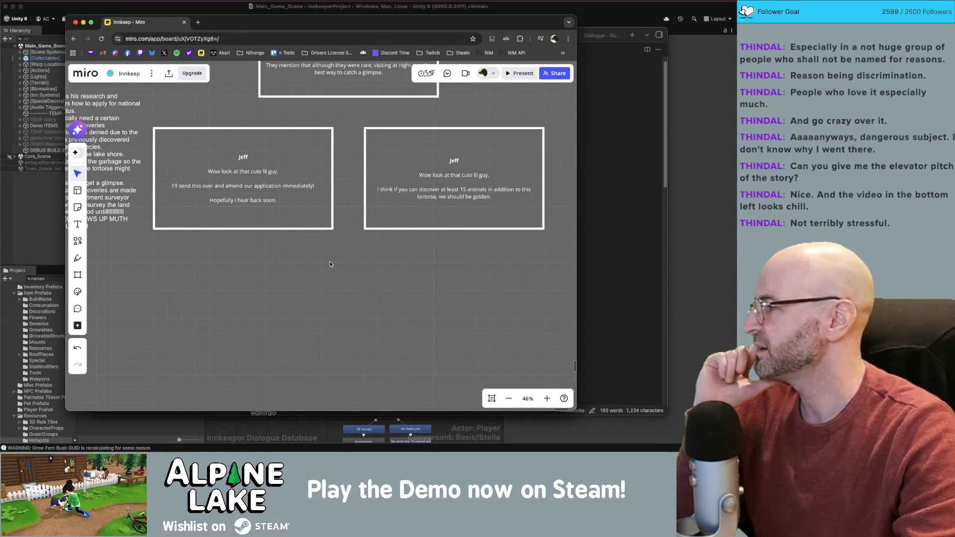
mouse_move(334, 274)
mouse_down()
mouse_move(337, 258)
mouse_move(348, 307)
mouse_move(409, 283)
mouse_up()
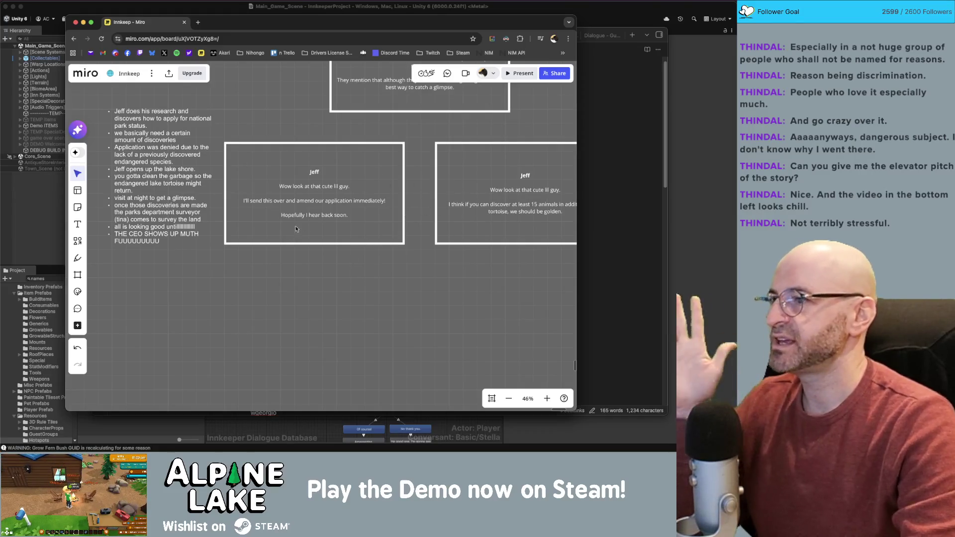
scroll(274, 287, down, 5)
drag(388, 102, 509, 272)
drag(442, 205, 531, 206)
scroll(361, 220, right, 3)
click(361, 220)
Retype the Tina's Map Baby heading as 'Tina's back Baby'.
scroll(497, 144, up, 2)
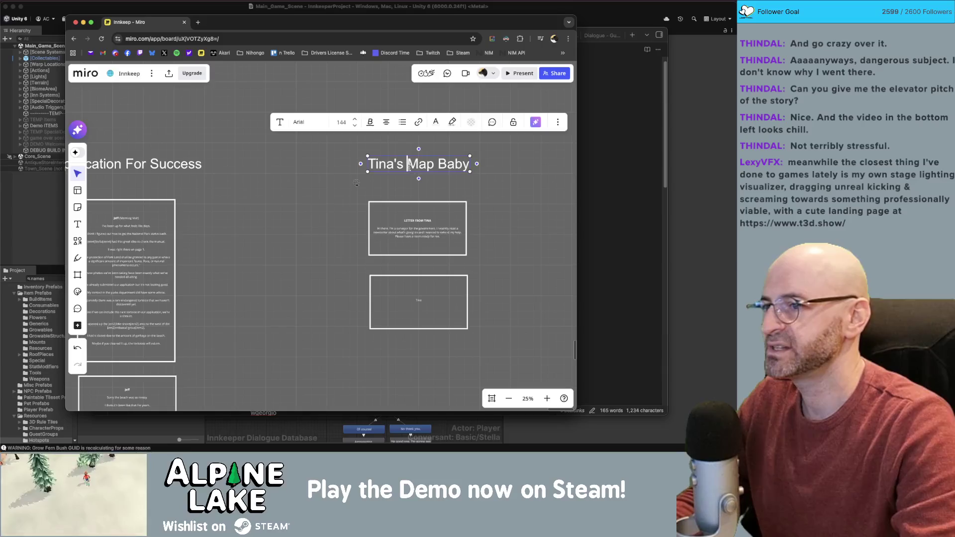
click(415, 165)
double_click(415, 165)
text(Tina's b)
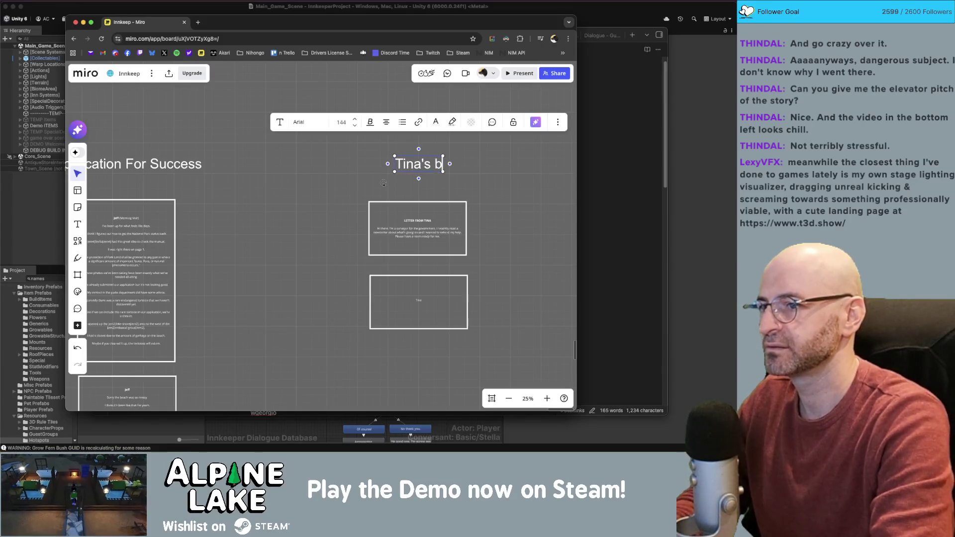
text(Back Baby)
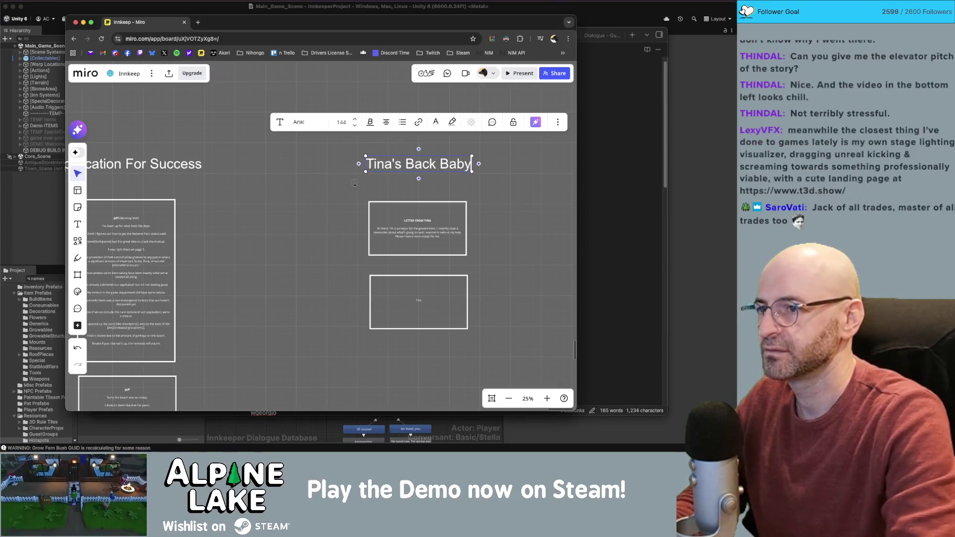
click(507, 207)
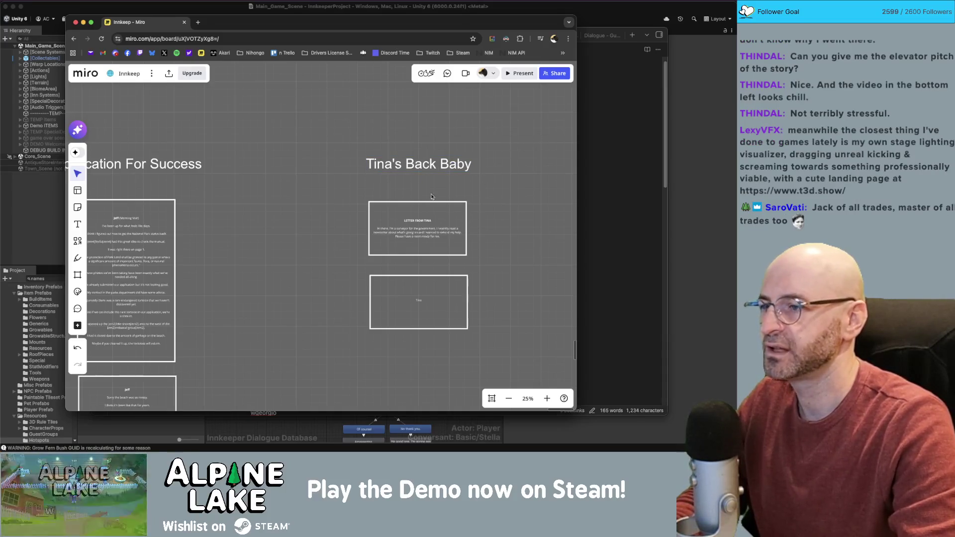
drag(357, 220, 307, 220)
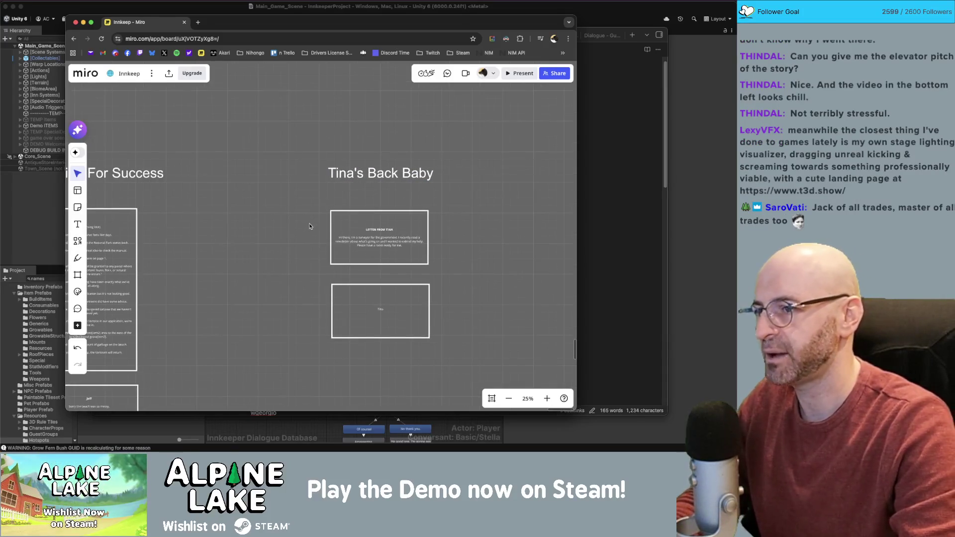
scroll(320, 207, up, 5)
scroll(461, 210, right, 2)
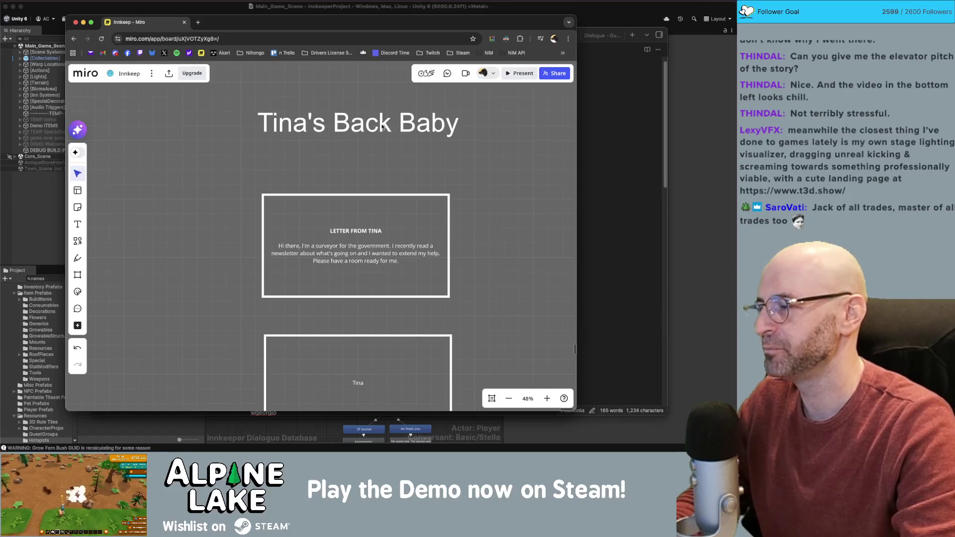
click(355, 117)
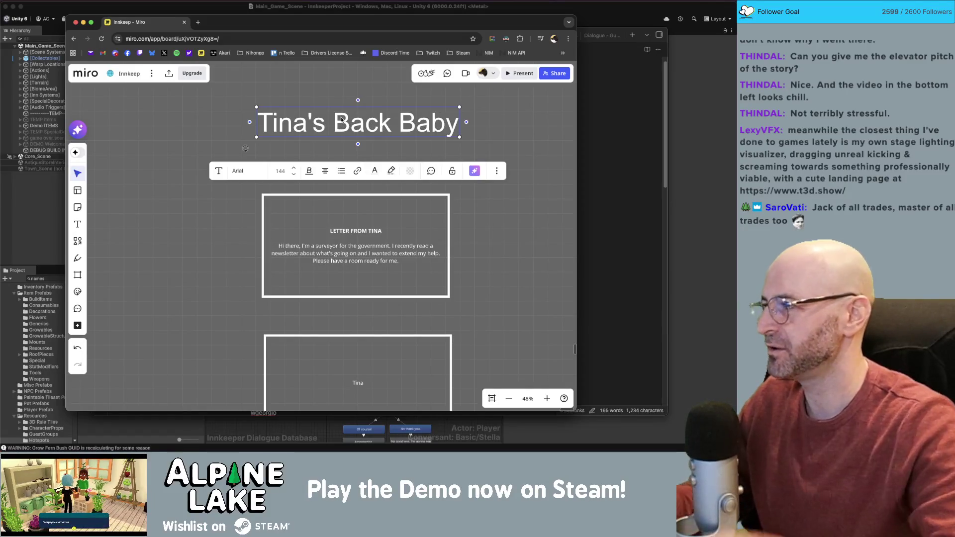
click(507, 134)
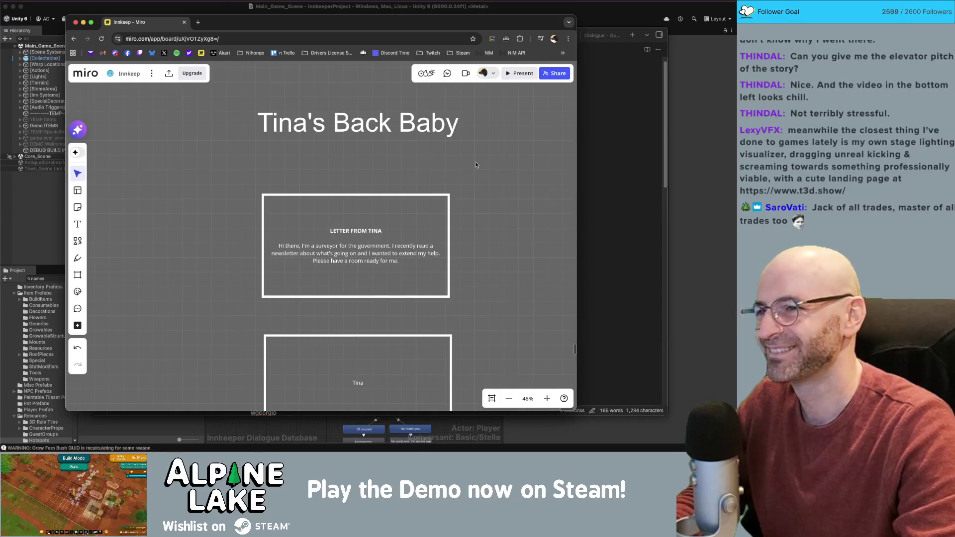
drag(483, 145, 503, 180)
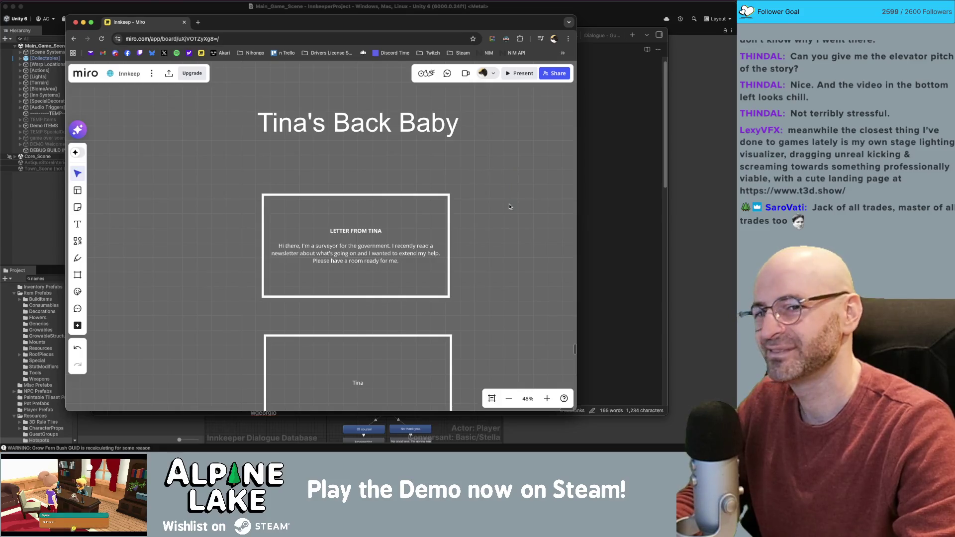
drag(507, 220, 508, 220)
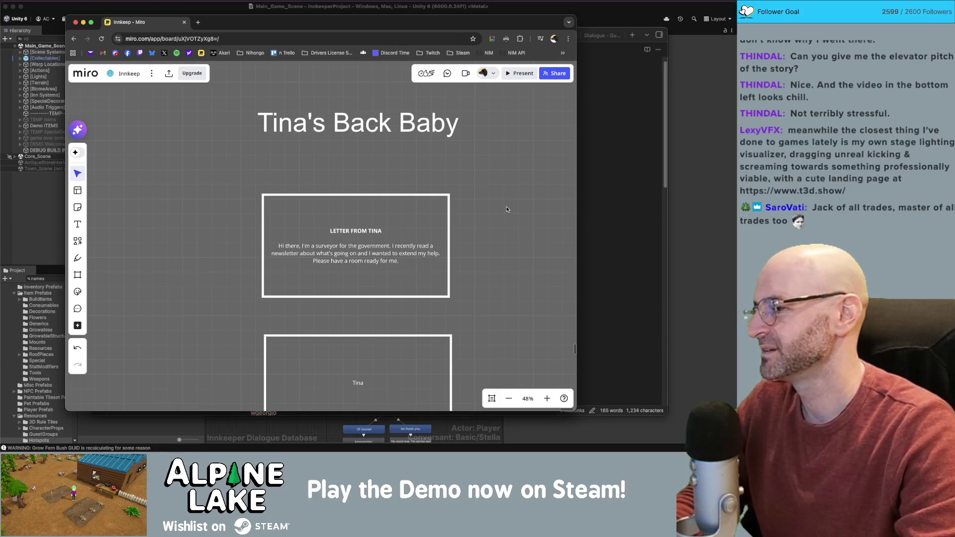
click(417, 126)
Insert a comma so the heading reads 'Tina's Back, Baby', then switch to the Unity editor.
click(392, 123)
text(,)
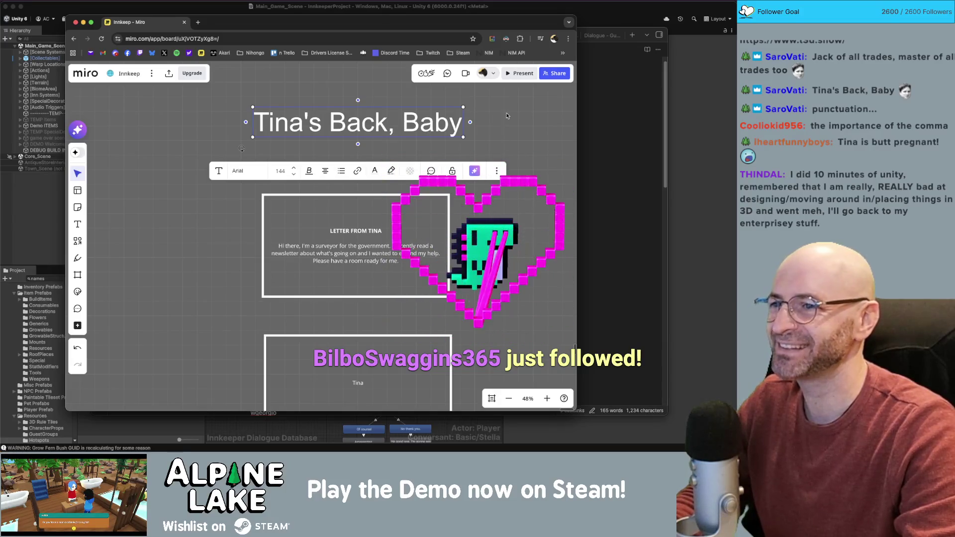
click(517, 142)
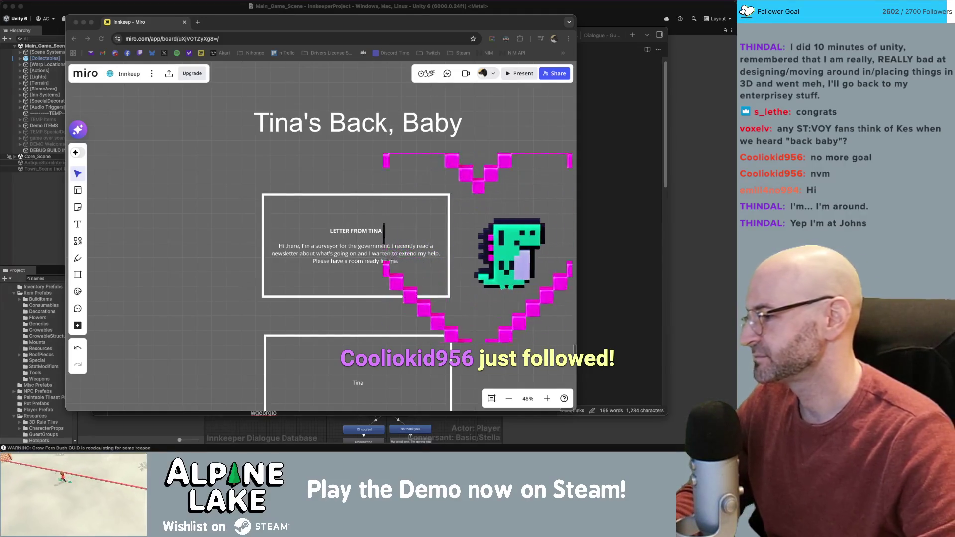
click(187, 183)
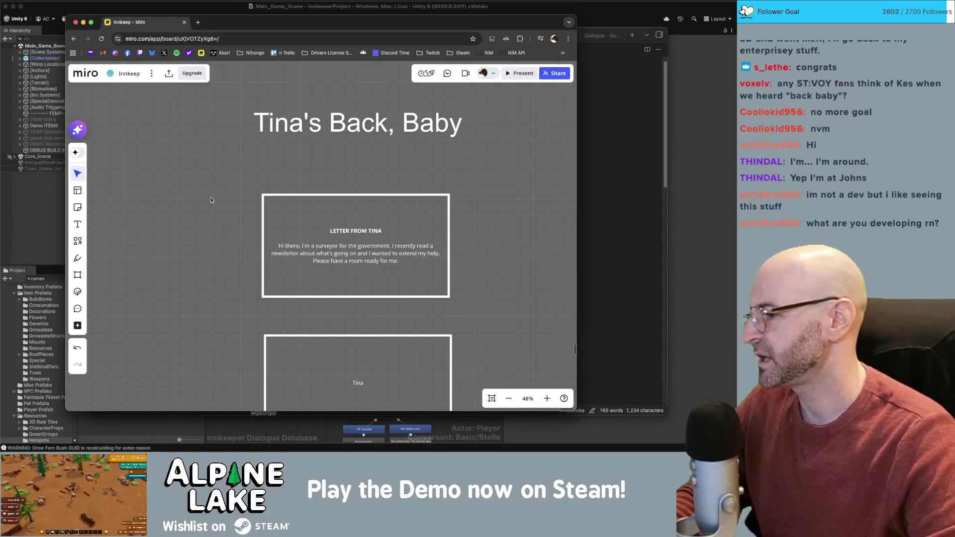
click(209, 10)
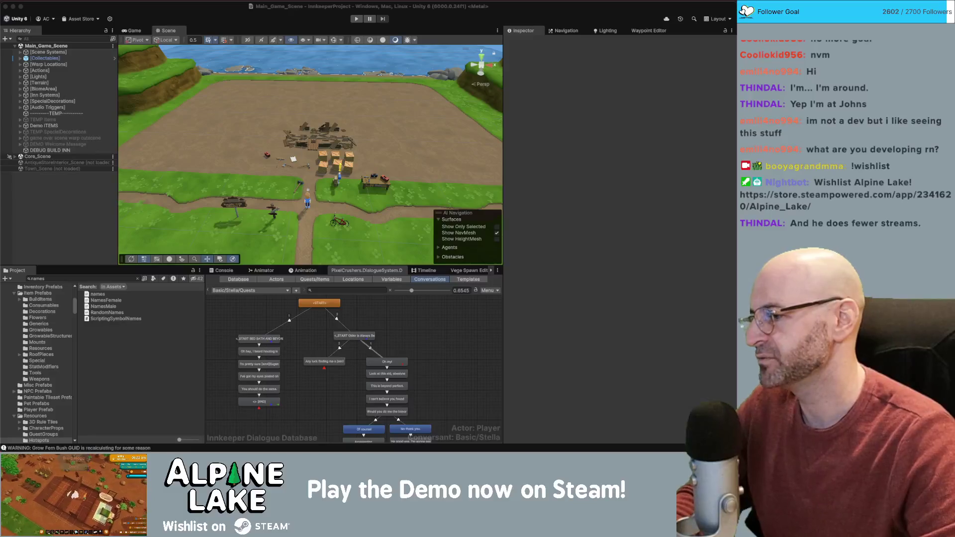
Select the Innkeeper Dialogue Database in the conversation graph so the Inspector shows its properties.
click(413, 324)
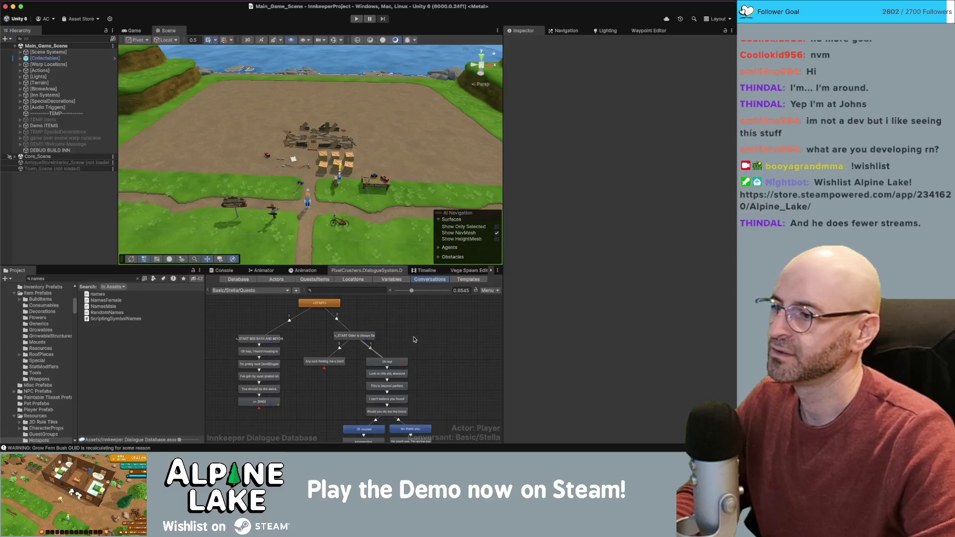
click(418, 337)
scroll(418, 328, right, 2)
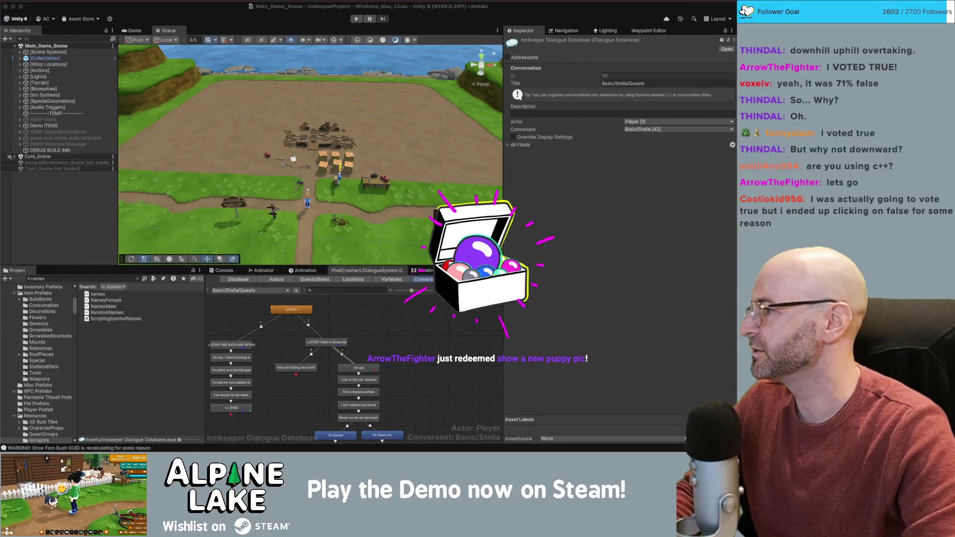
Bring the corgi photo up in Photos, shift its window right, then flip away and back to it.
key(super+Tab)
drag(429, 55, 563, 50)
key(super+Tab)
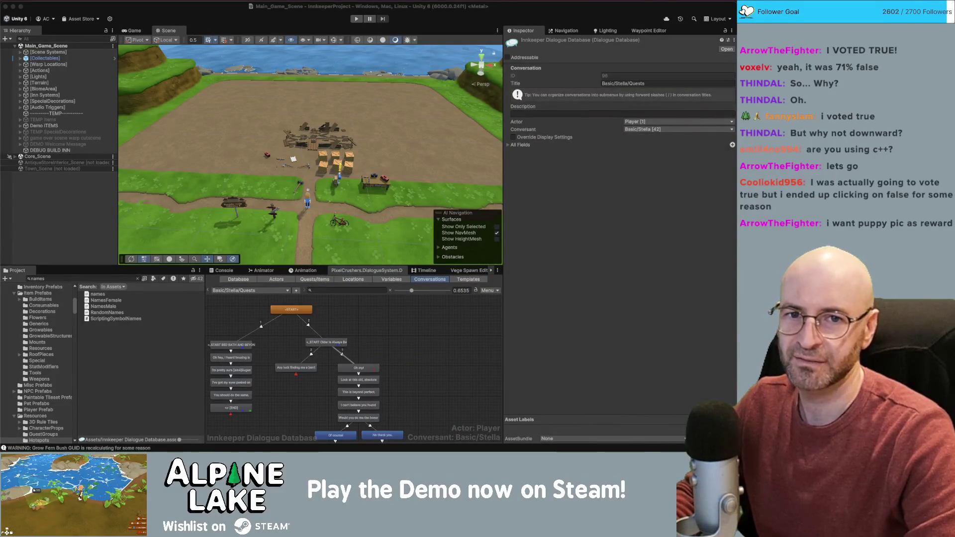
key(super+Tab)
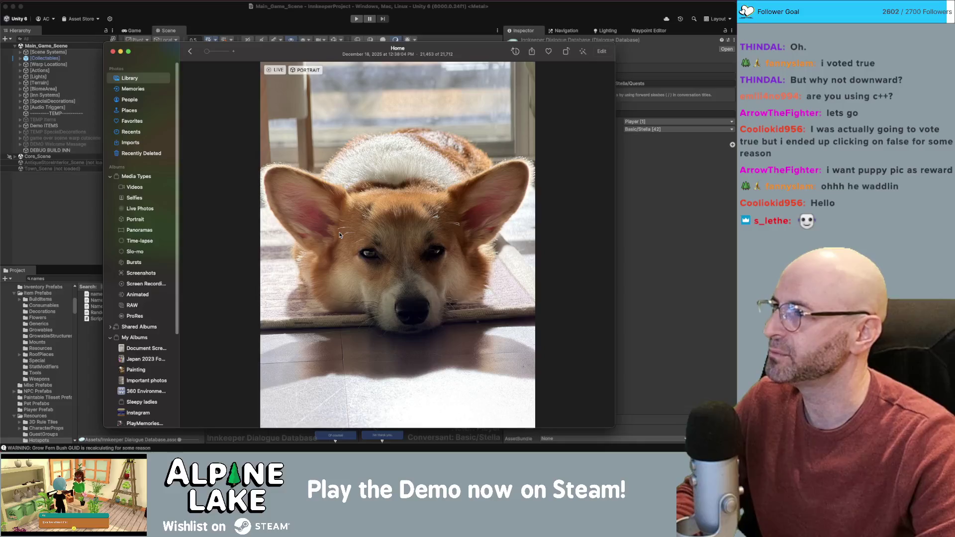
Reposition the corgi photo window higher and over the Unity editor.
drag(282, 53, 287, 36)
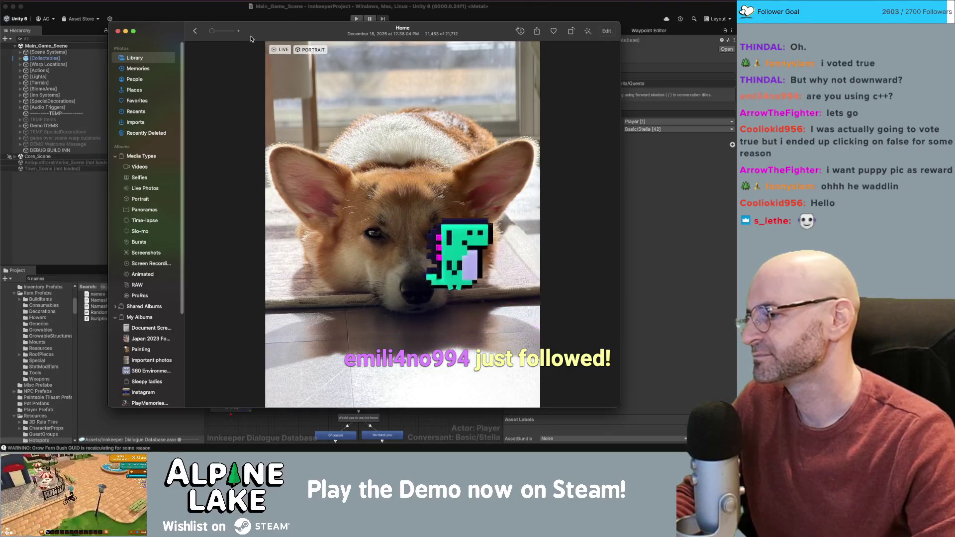
drag(258, 37, 895, 54)
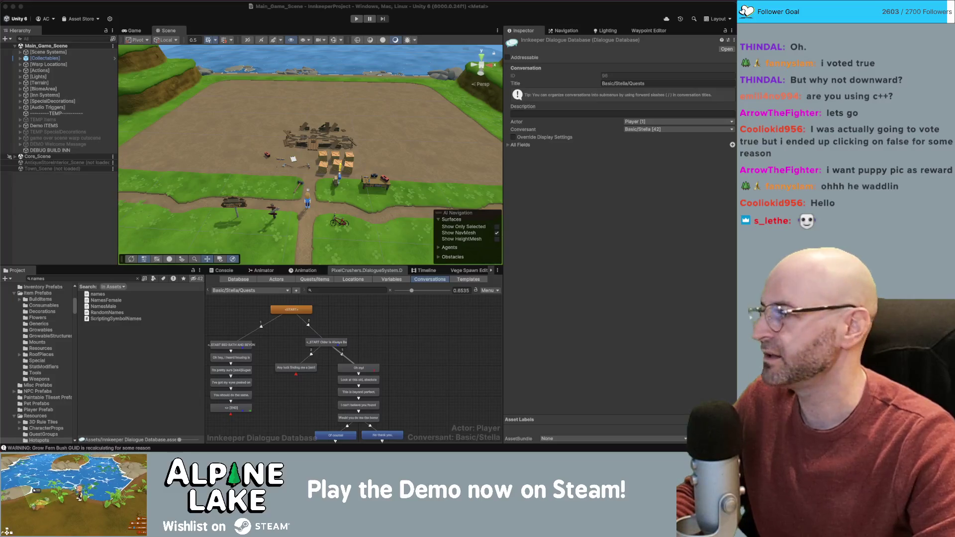
mouse_move(954, 104)
mouse_down()
mouse_move(504, 99)
mouse_move(435, 62)
mouse_up()
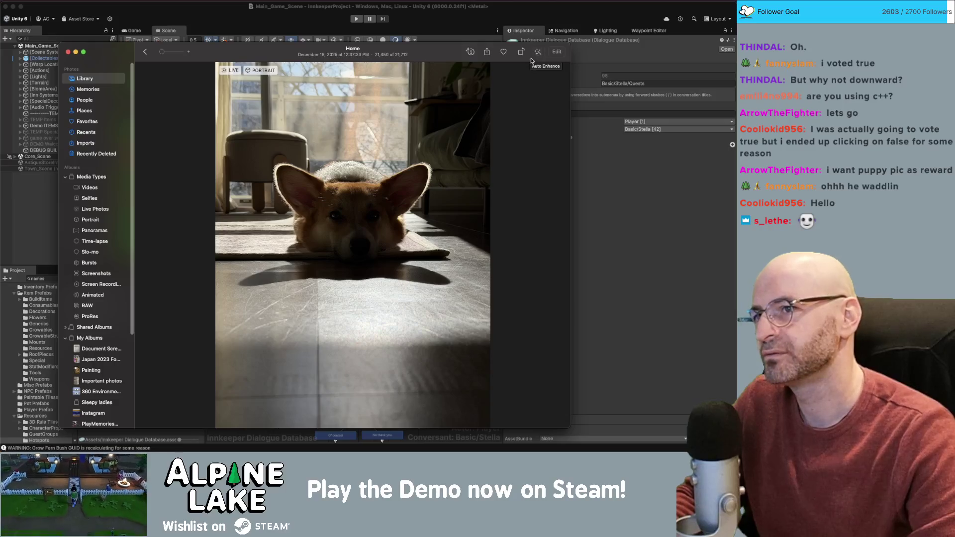
Crop the corgi photo in from the bottom-left corner, keep the crop, and close the photo.
click(541, 53)
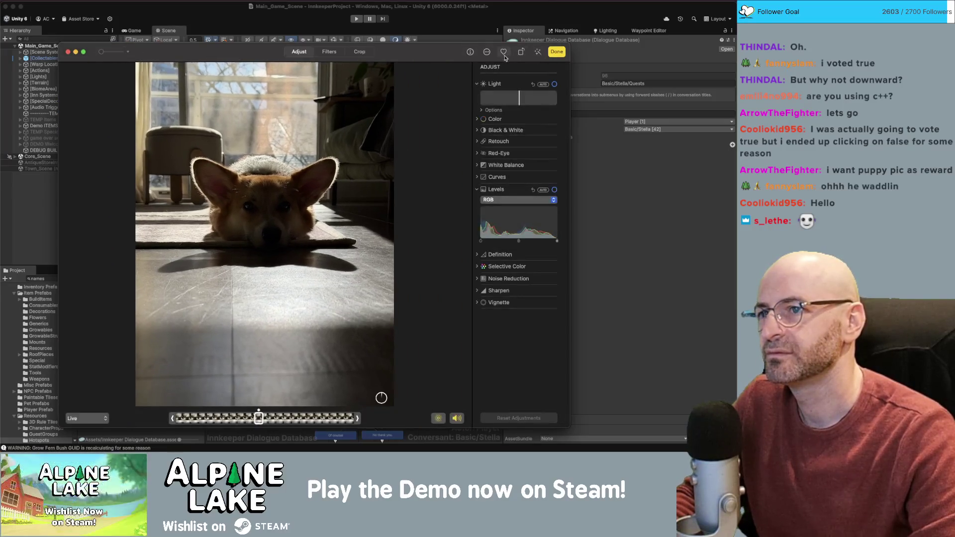
click(357, 53)
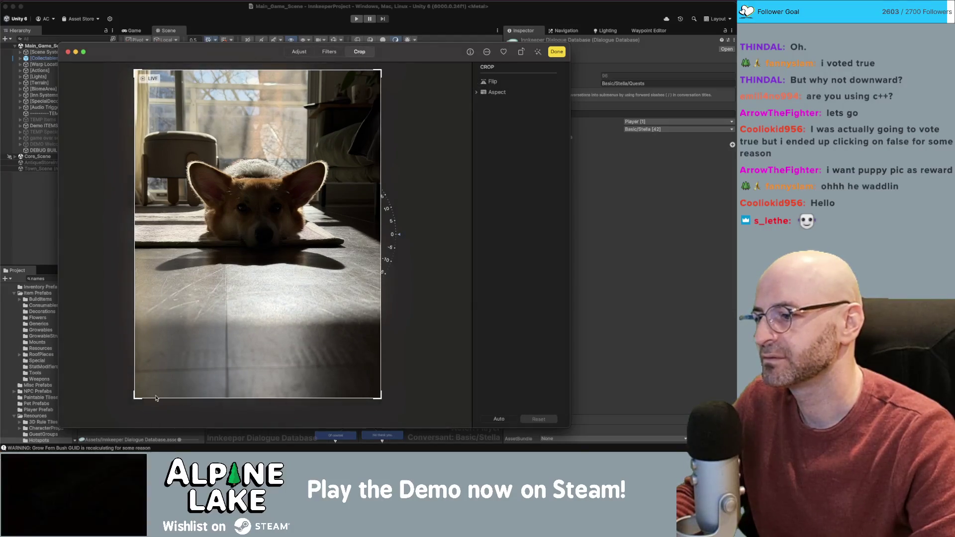
drag(134, 401, 139, 337)
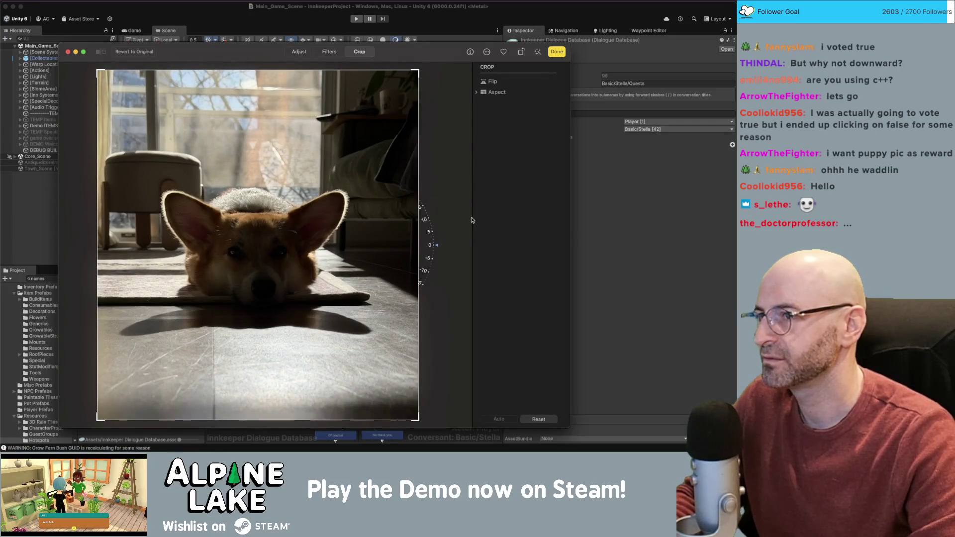
click(551, 53)
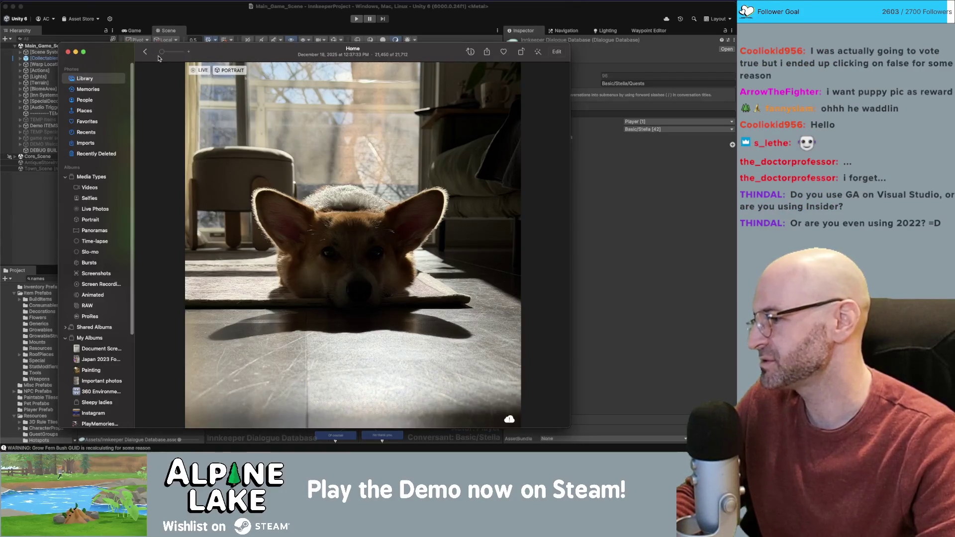
click(68, 52)
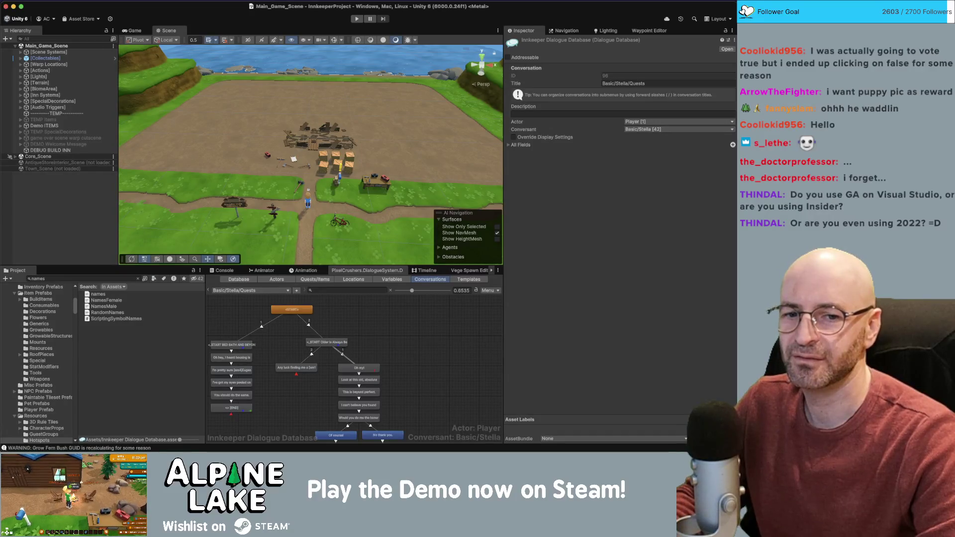
Return to LocationSystem.cs in Visual Studio and place the cursor at the end of line 10, m_CurrentLocation.
key(super+Tab)
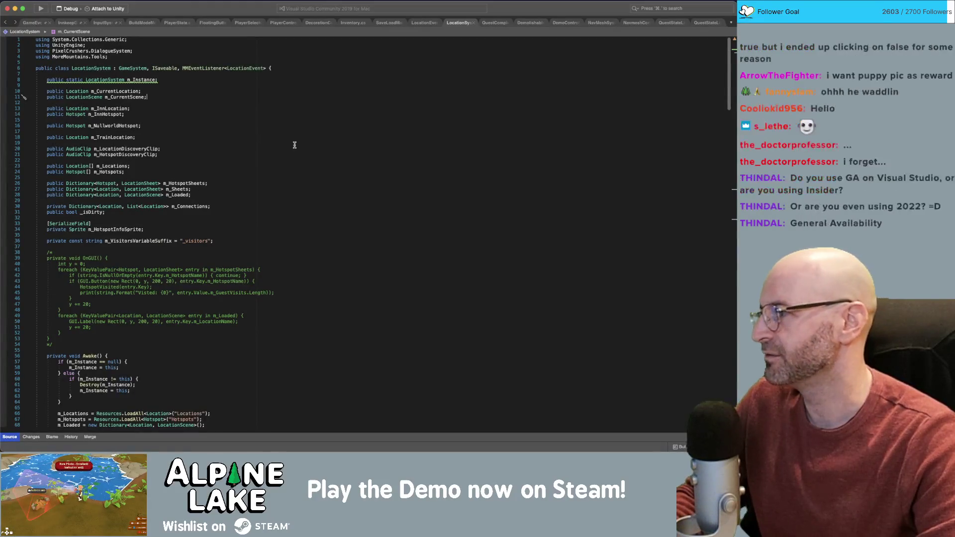
key(Down)
key(Down)
key(Down)
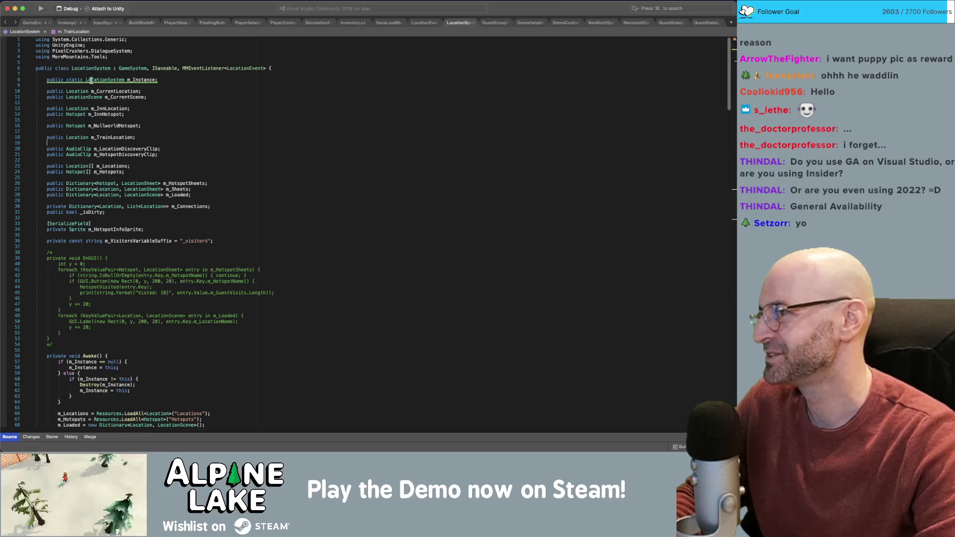
click(273, 126)
click(37, 5)
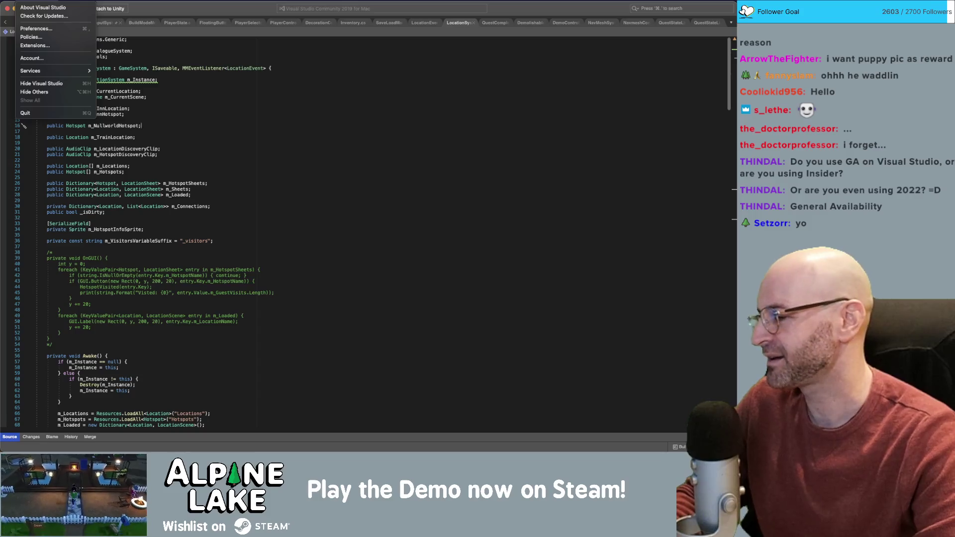
key(Escape)
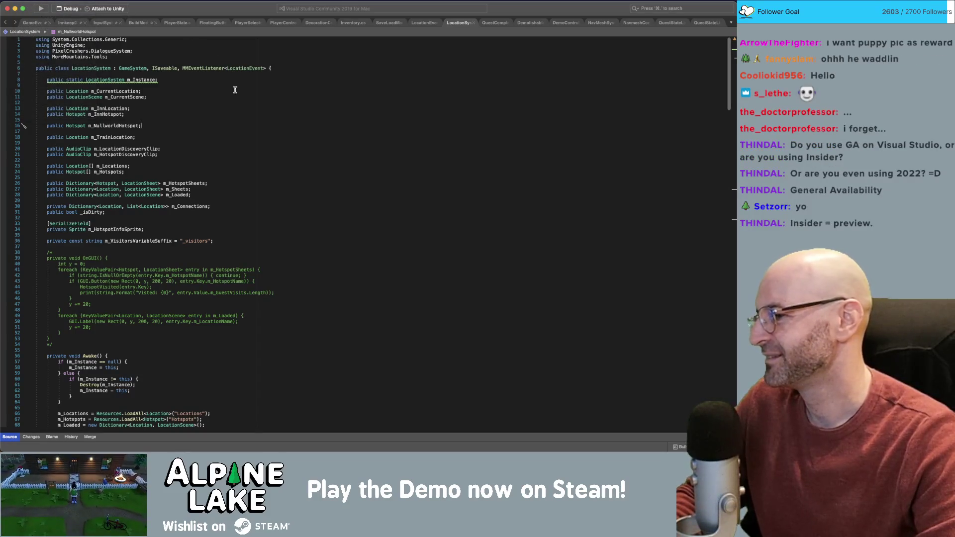
click(302, 88)
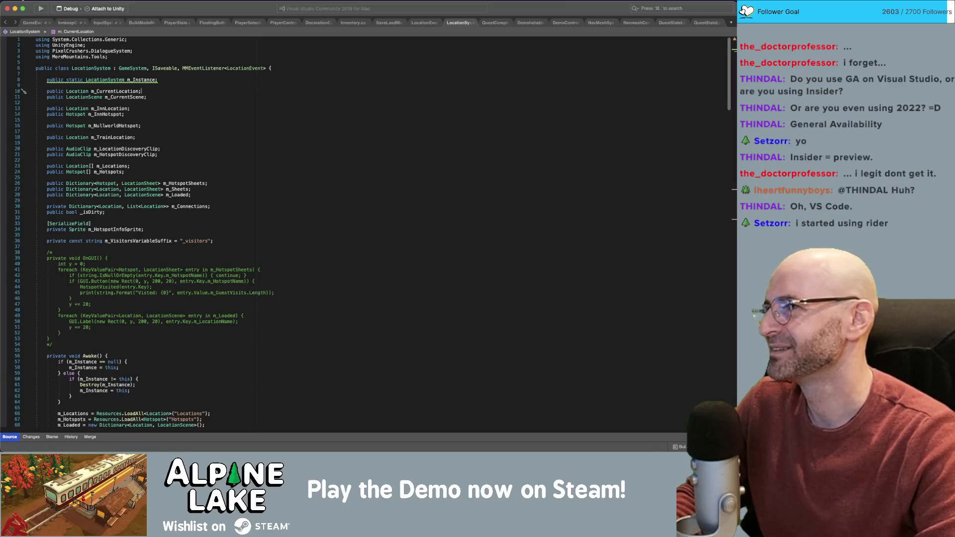
Confirm the installed Visual Studio version is 8.10.17, then return to the end of line 16, m_NullworldHotspot.
click(70, 9)
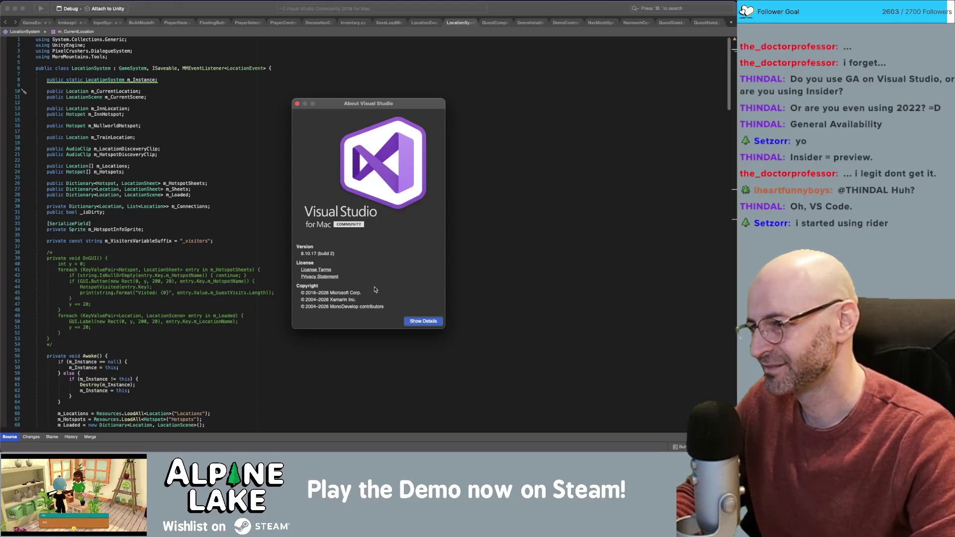
click(297, 104)
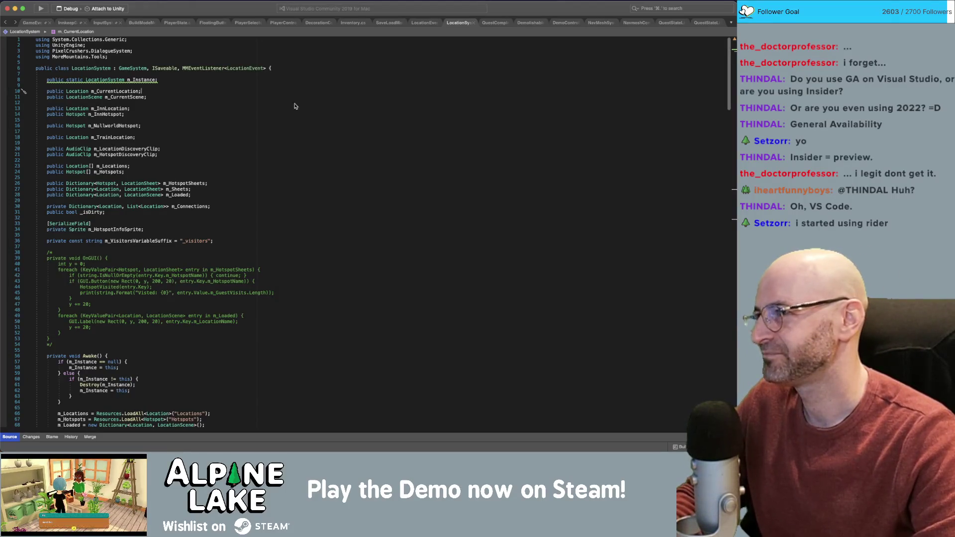
click(343, 121)
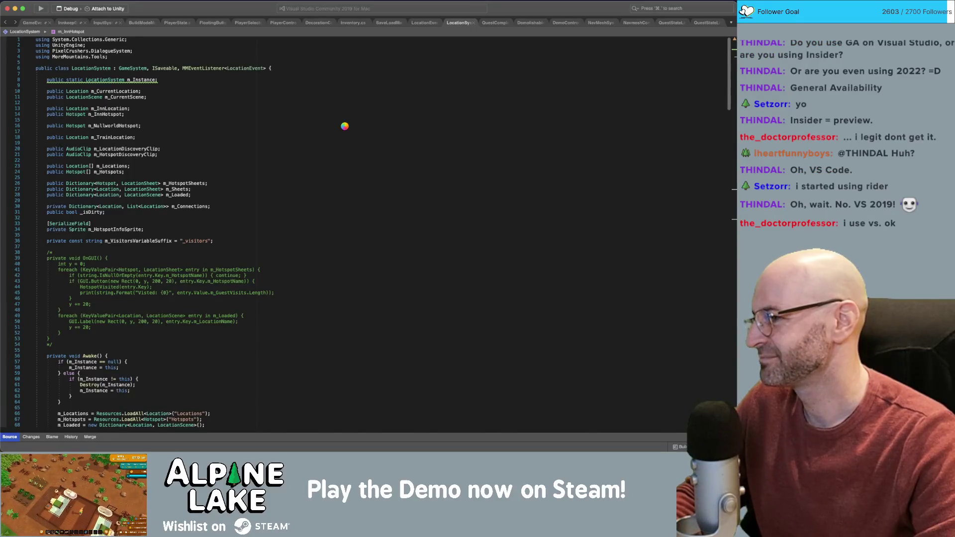
click(345, 126)
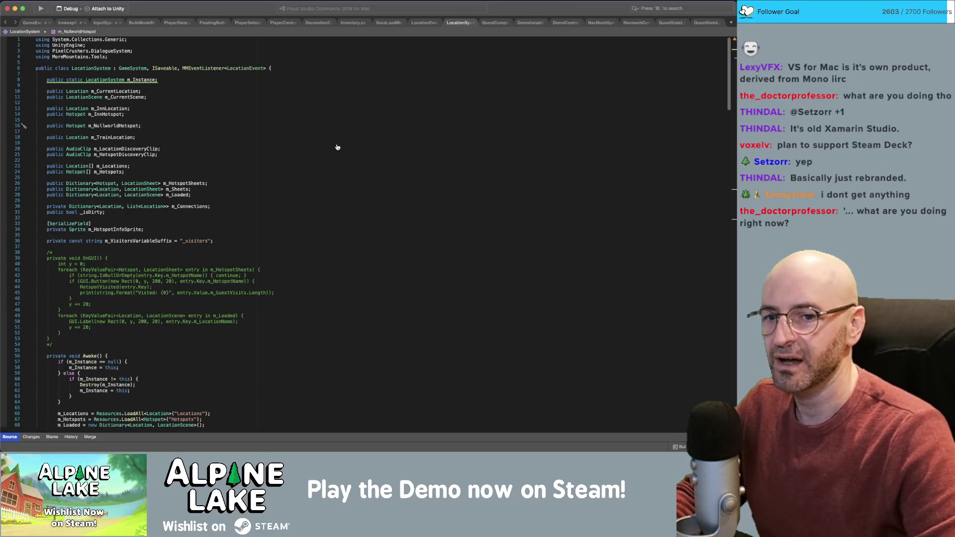
key(super+Tab)
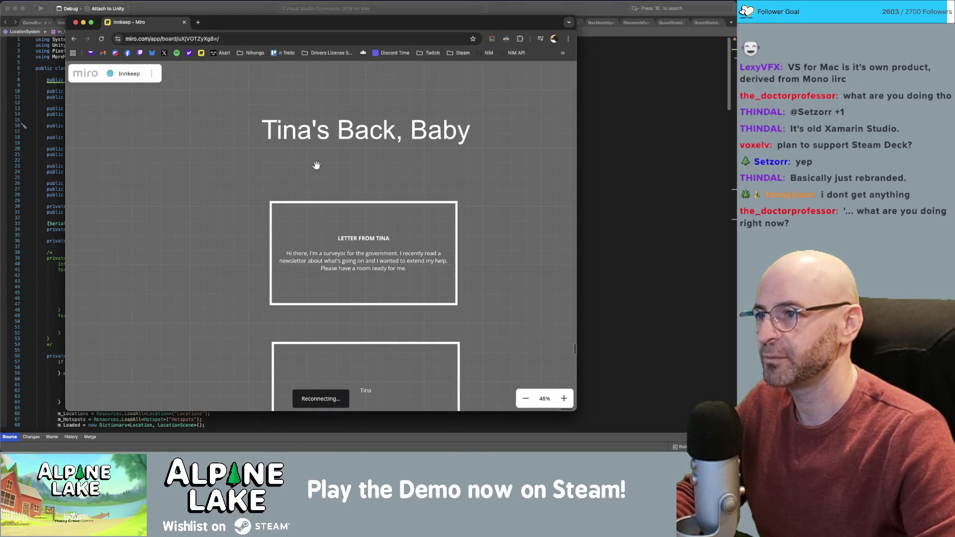
scroll(320, 146, down, 3)
scroll(333, 150, down, 3)
scroll(313, 150, left, 3)
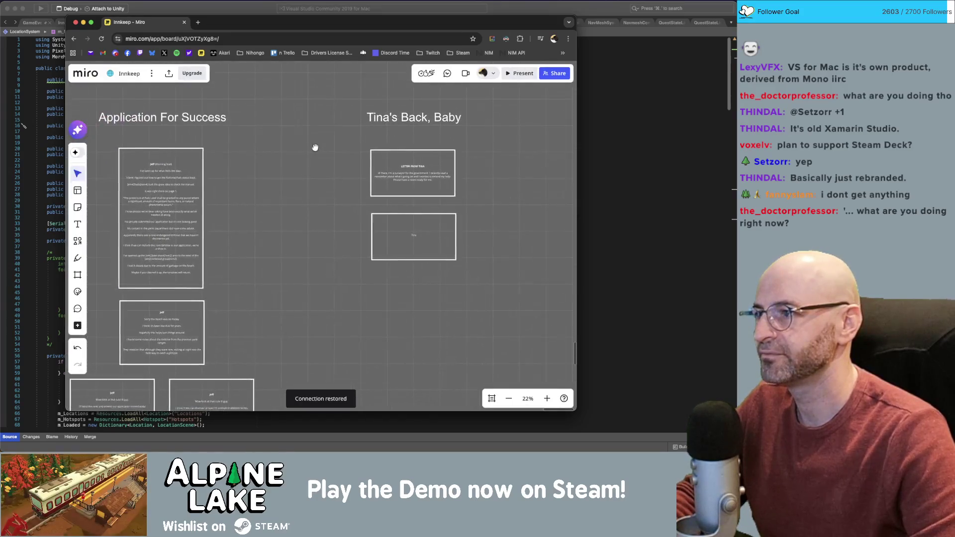
scroll(263, 226, down, 5)
scroll(264, 226, left, 4)
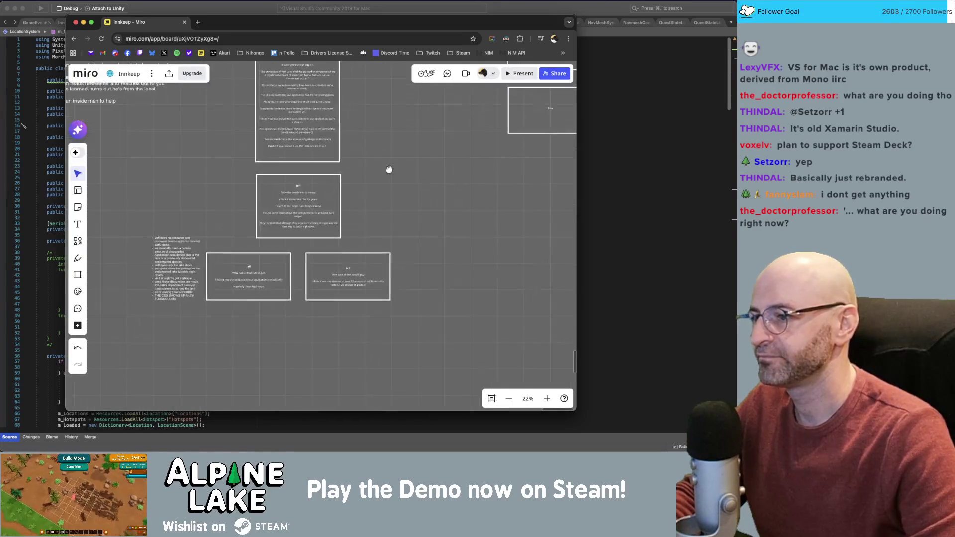
scroll(297, 282, up, 3)
scroll(285, 302, down, 2)
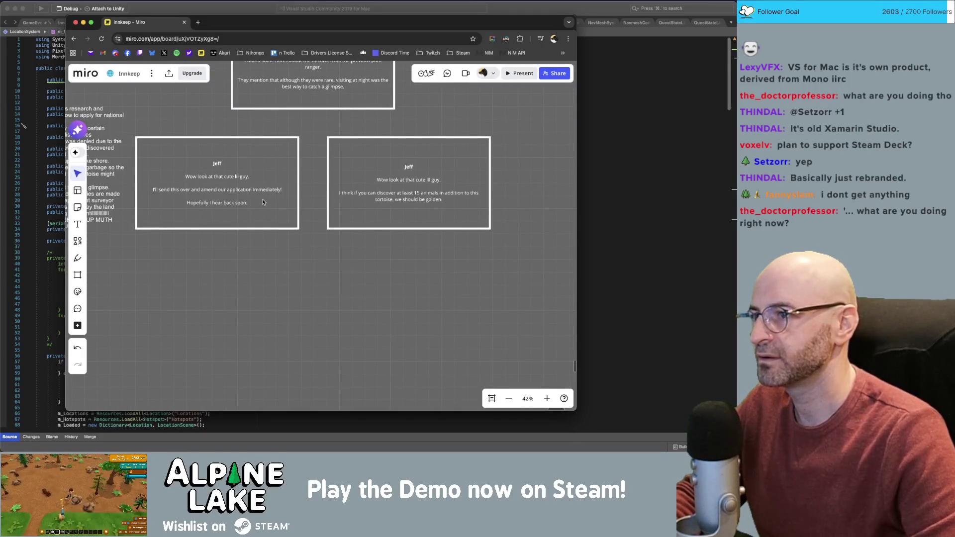
scroll(405, 213, up, 3)
scroll(405, 213, right, 2)
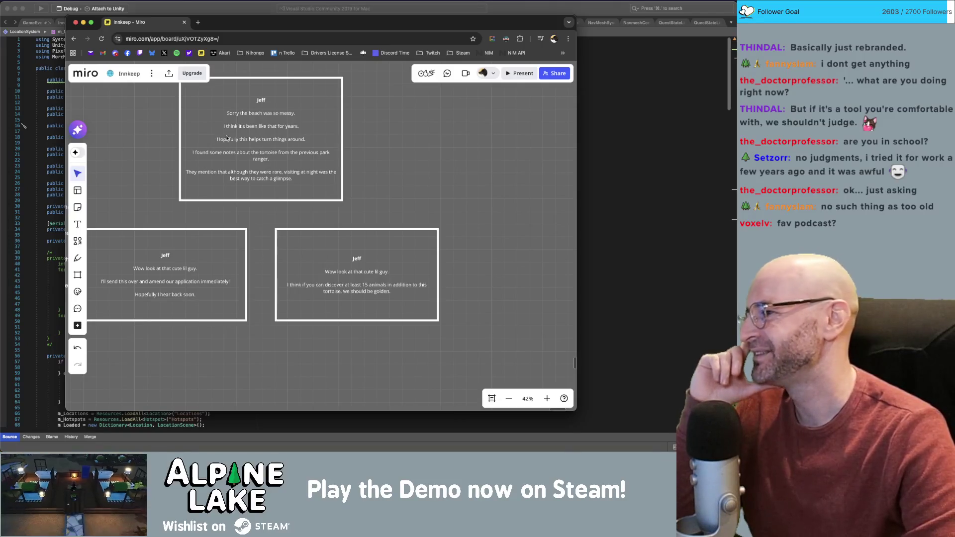
key(super+Tab)
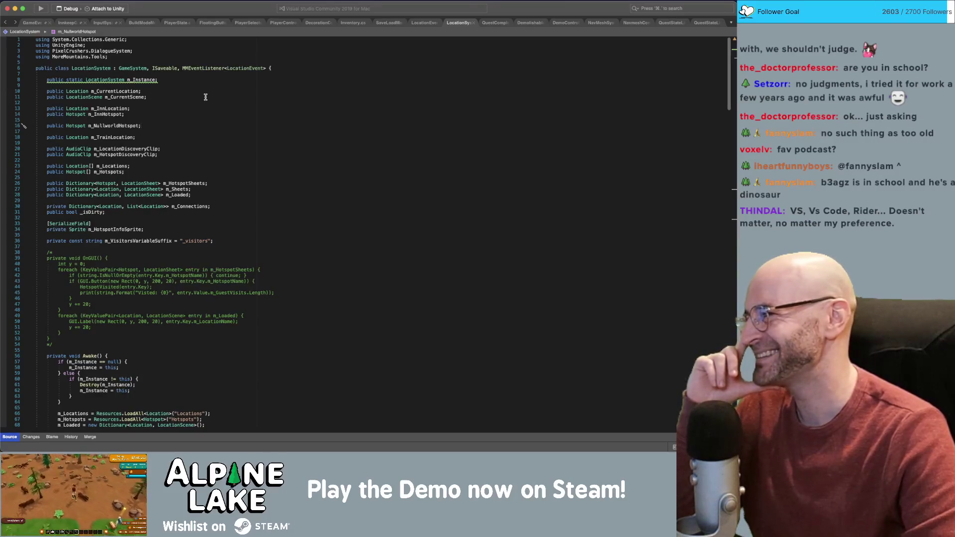
mouse_move(221, 69)
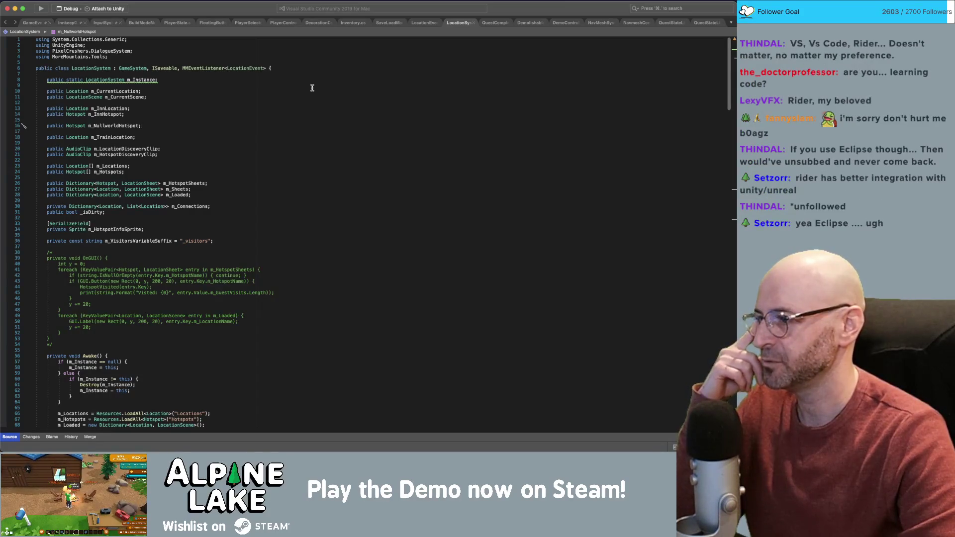
key(super+space)
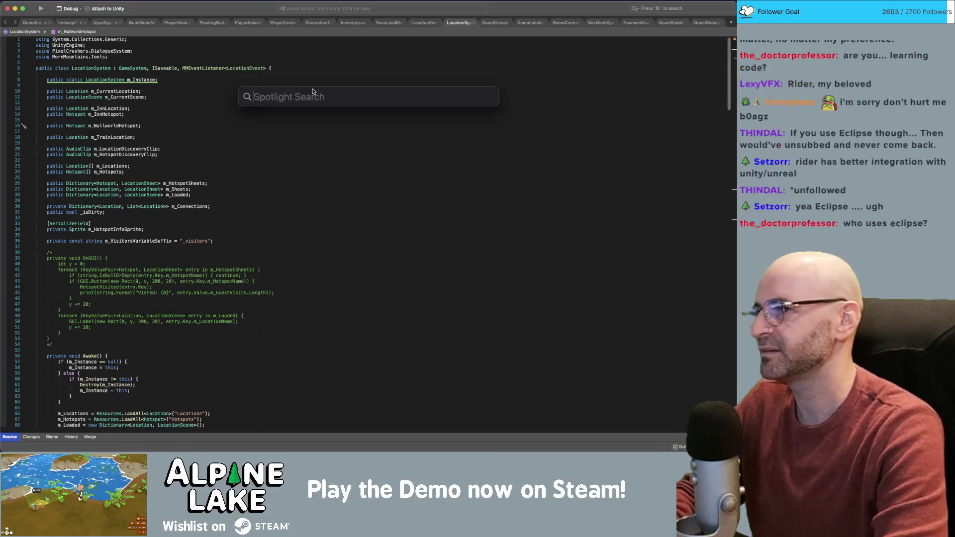
text(eclpise)
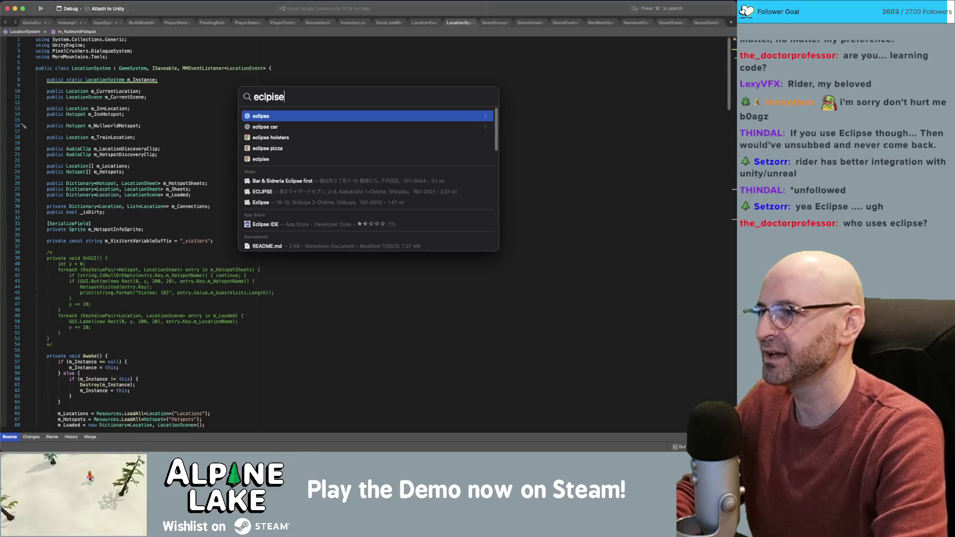
key(BackSpace)
key(BackSpace)
key(BackSpace)
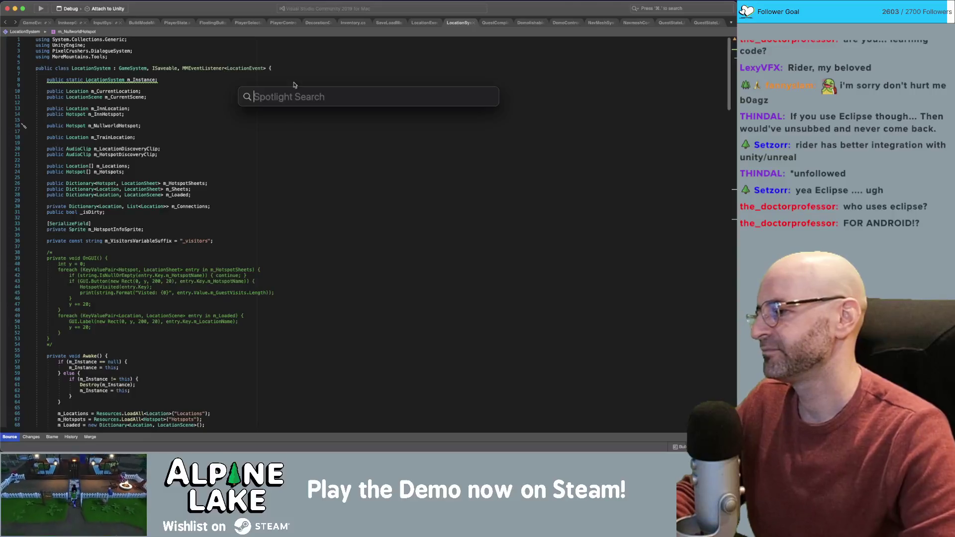
key(Escape)
click(349, 184)
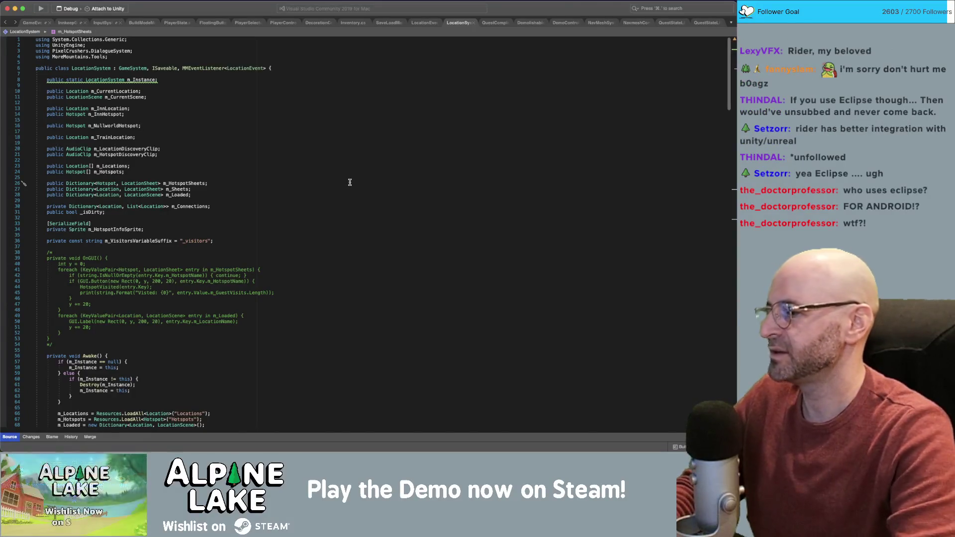